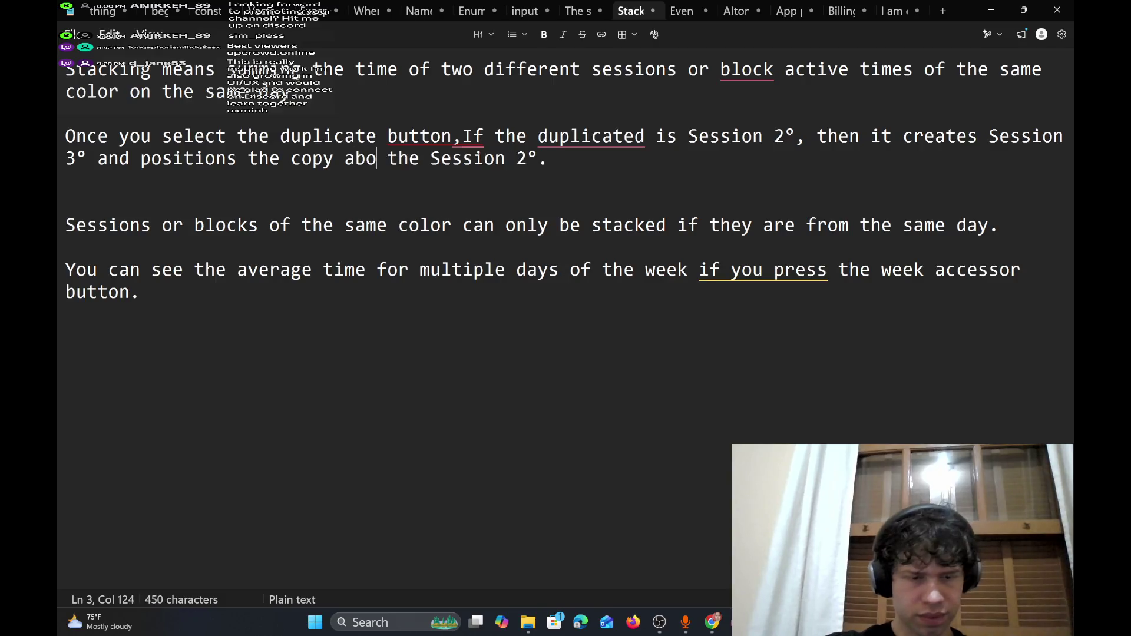
text(ve)
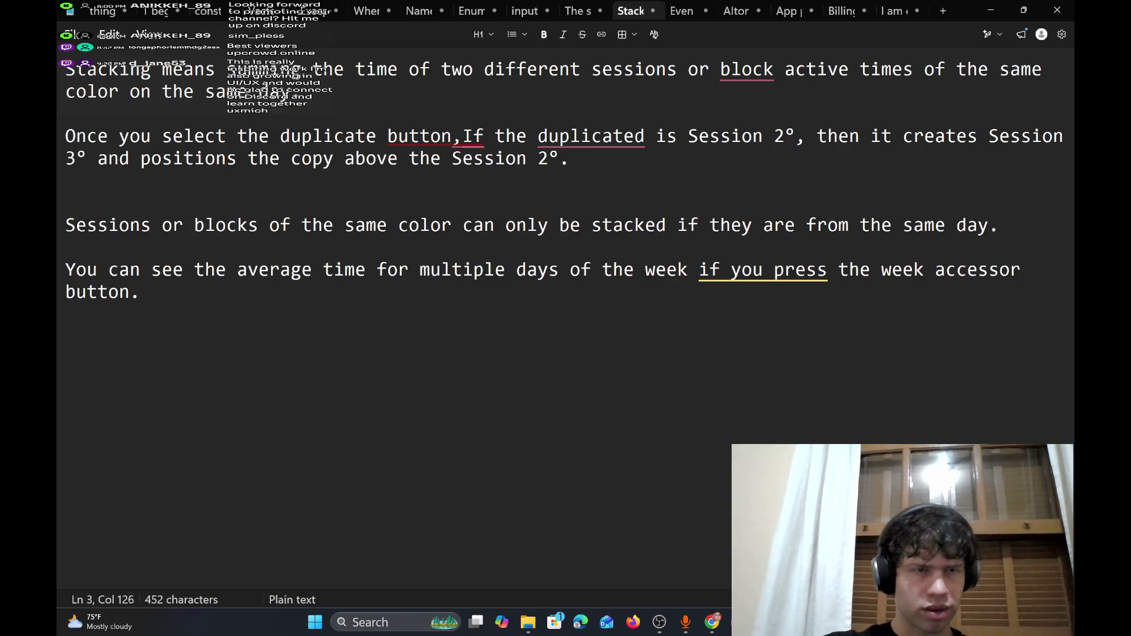
text( the Session 2°. )
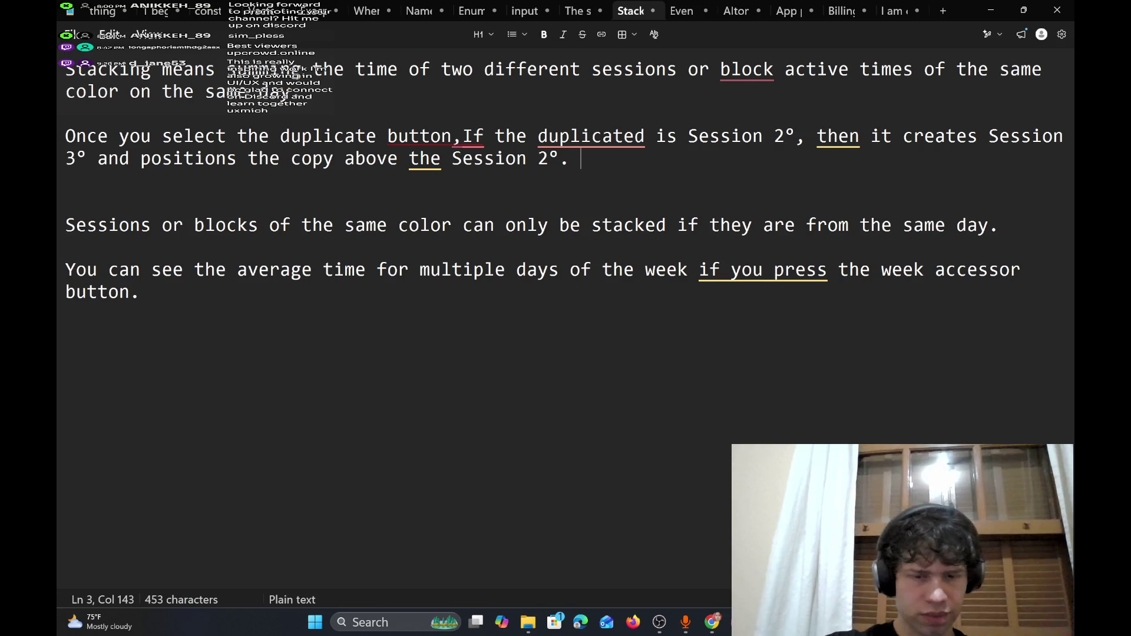
text(If j)
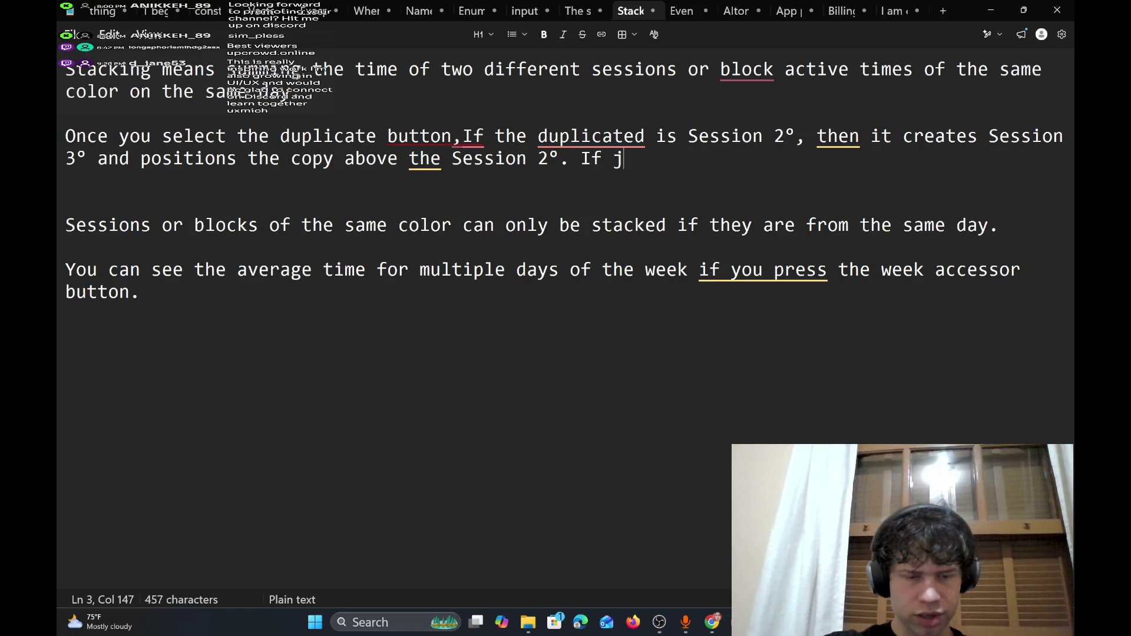
text(ust sessi)
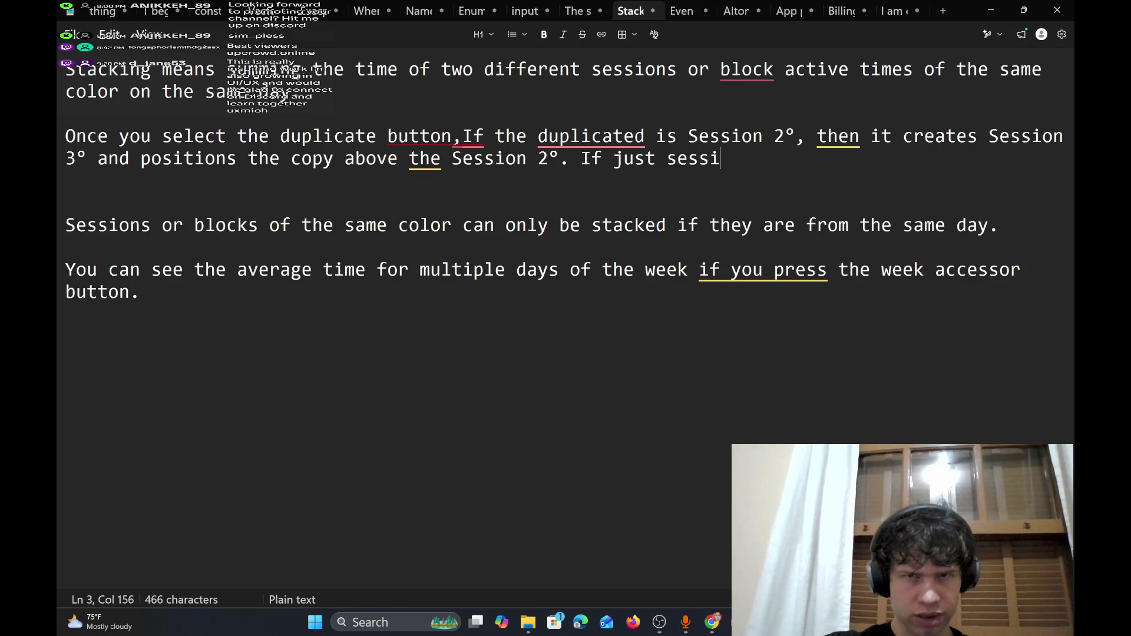
text(on or )
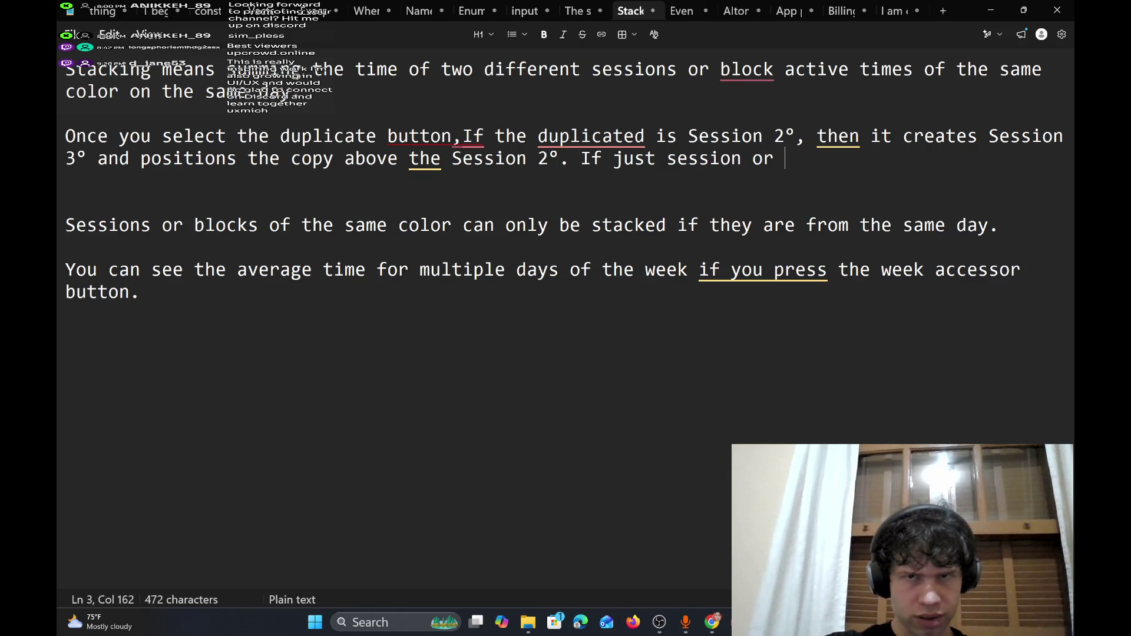
text(label )
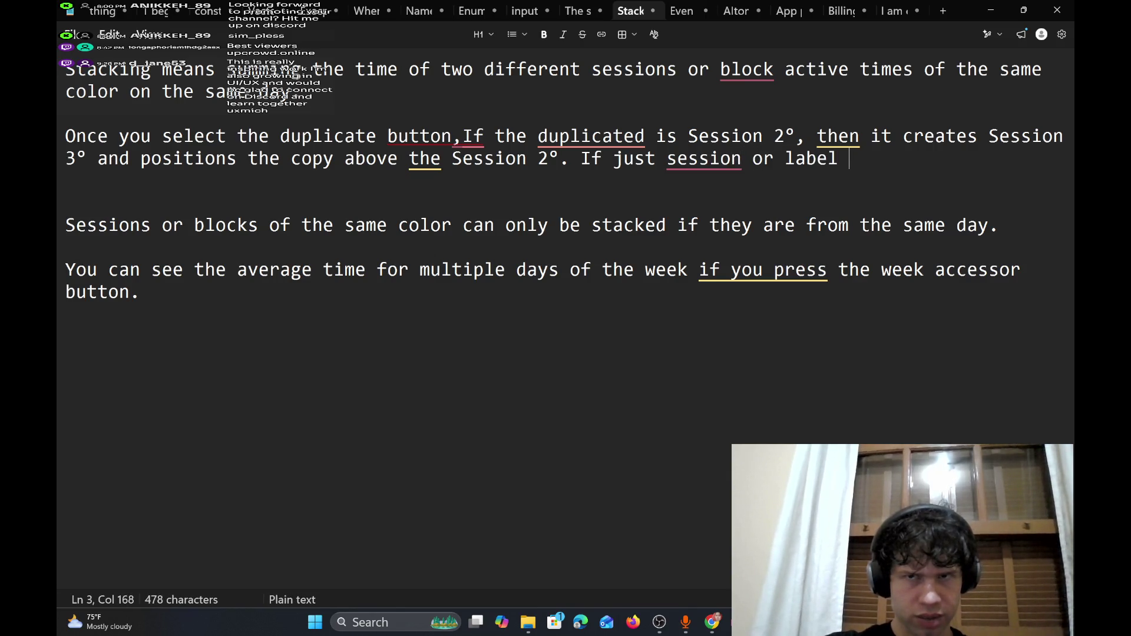
text(name.)
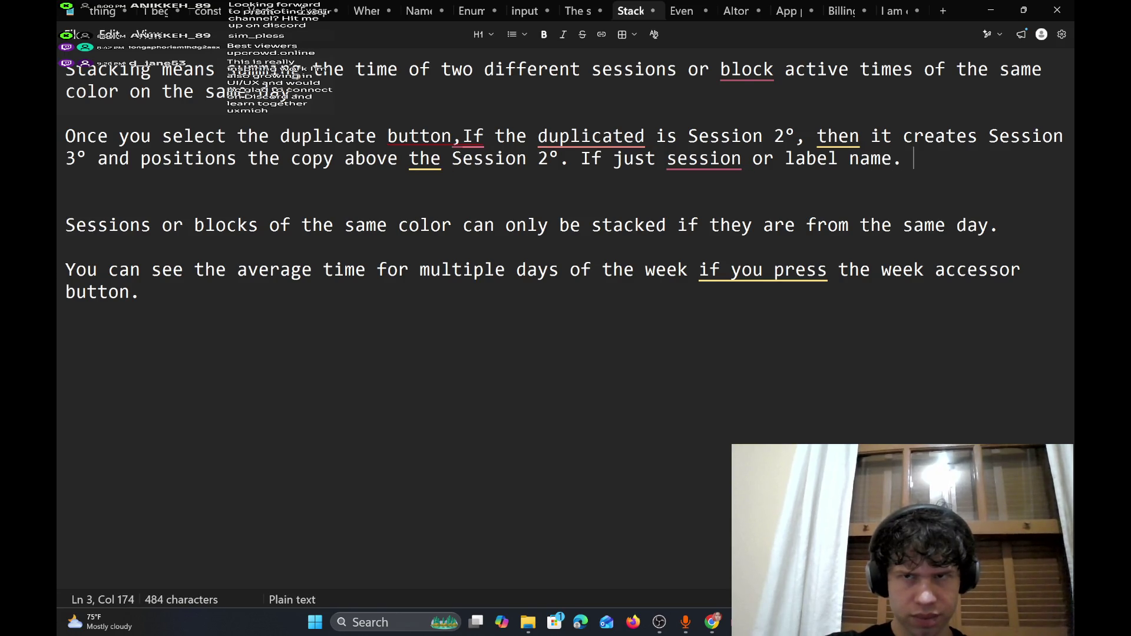
Tidy the paragraph end, removing the stray space, empty line and the word 'from'.
key(BackSpace)
text(, )
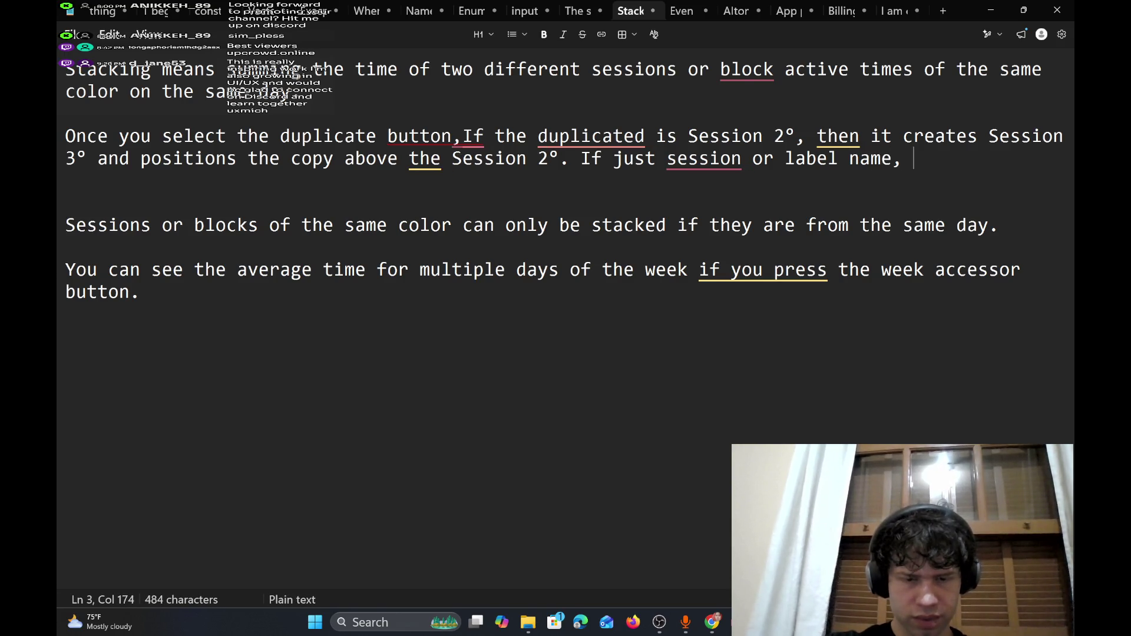
text(it creat)
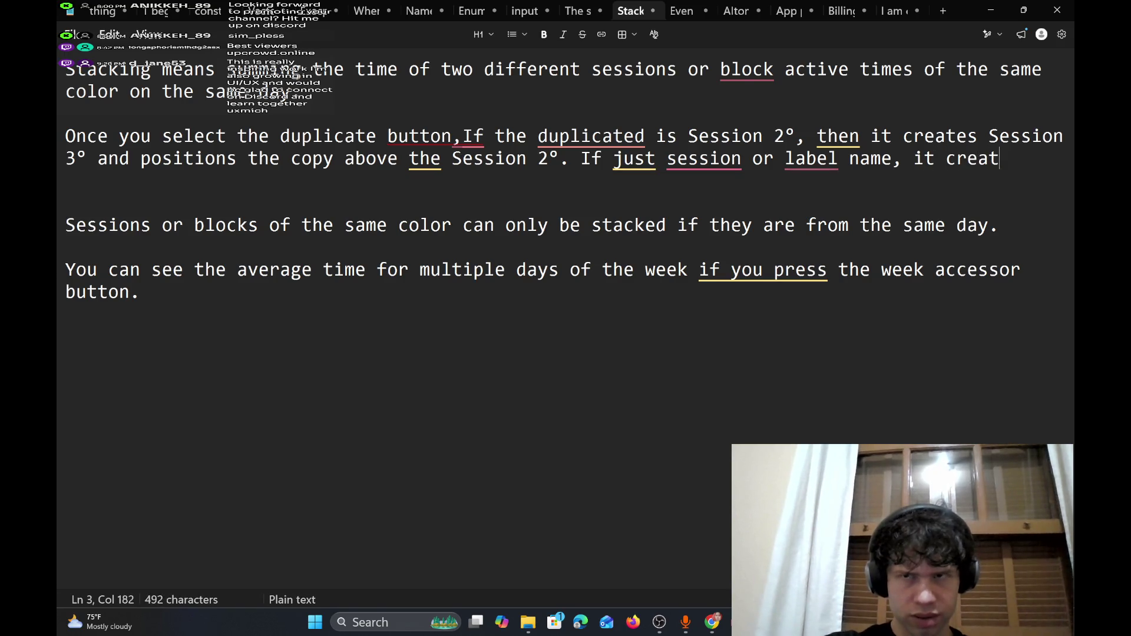
text(es from)
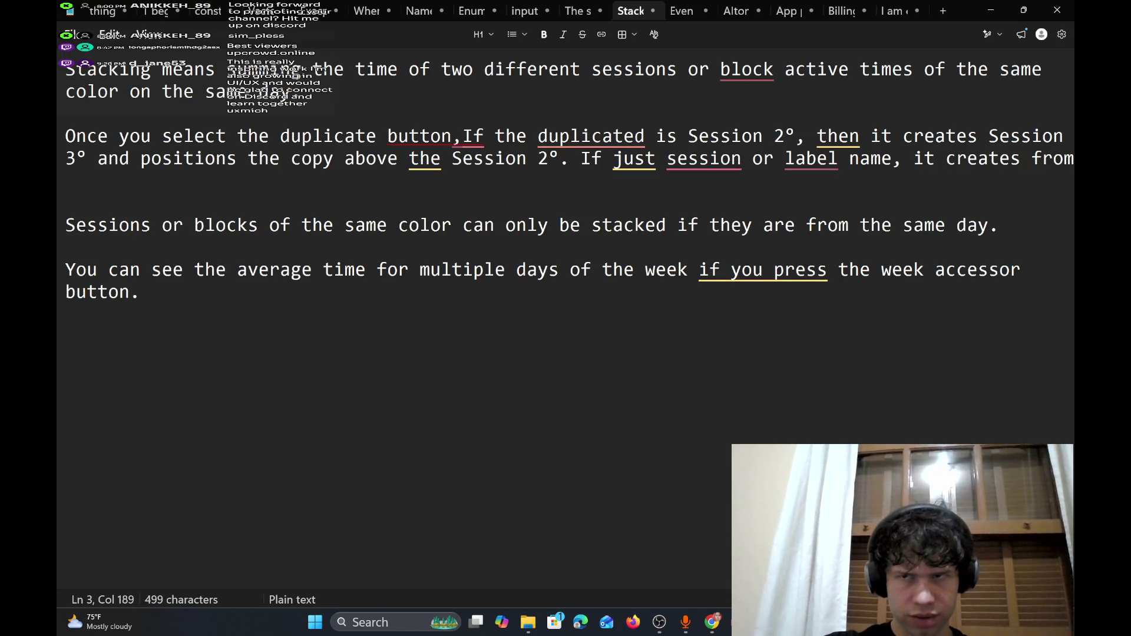
key(Return)
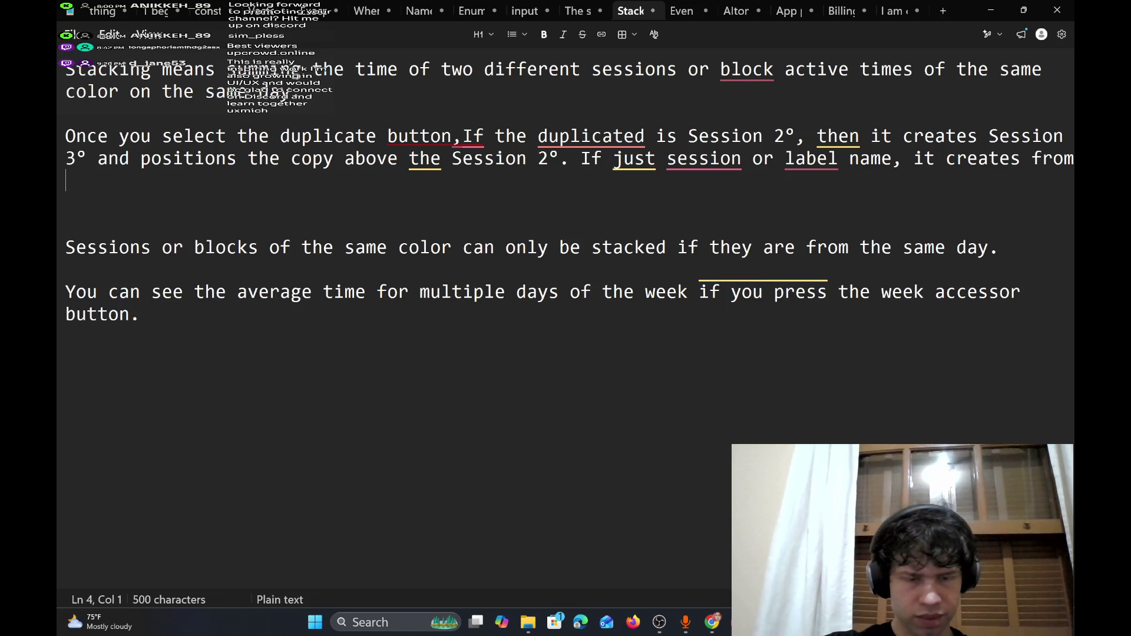
key(BackSpace)
key(BackSpace)
key(BackSpace)
key(BackSpace)
key(BackSpace)
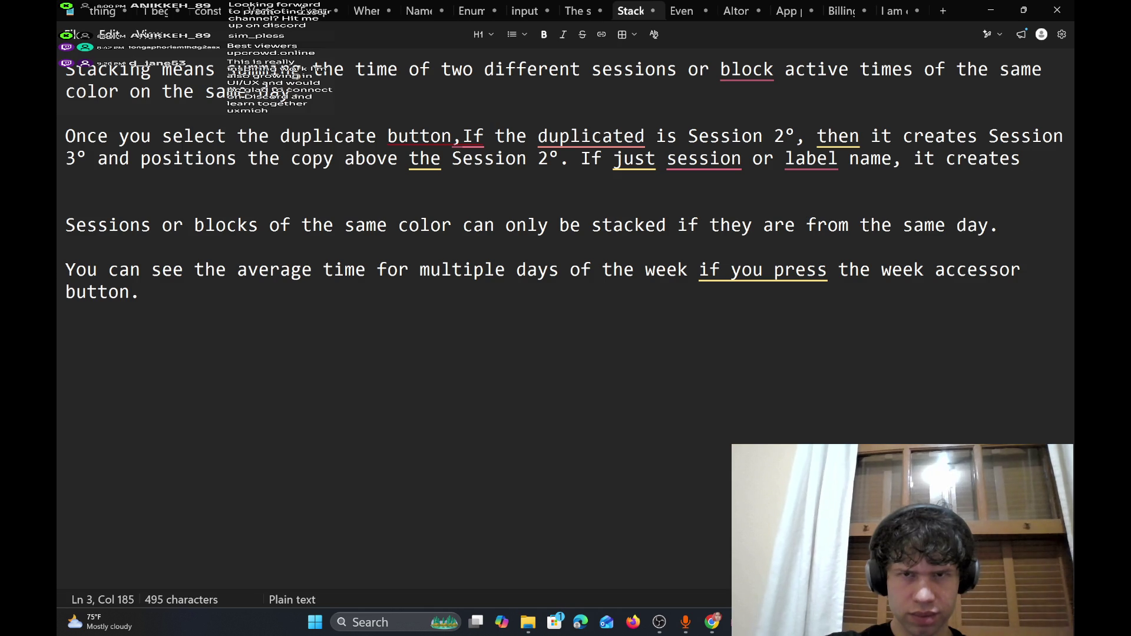
text(ssion or la)
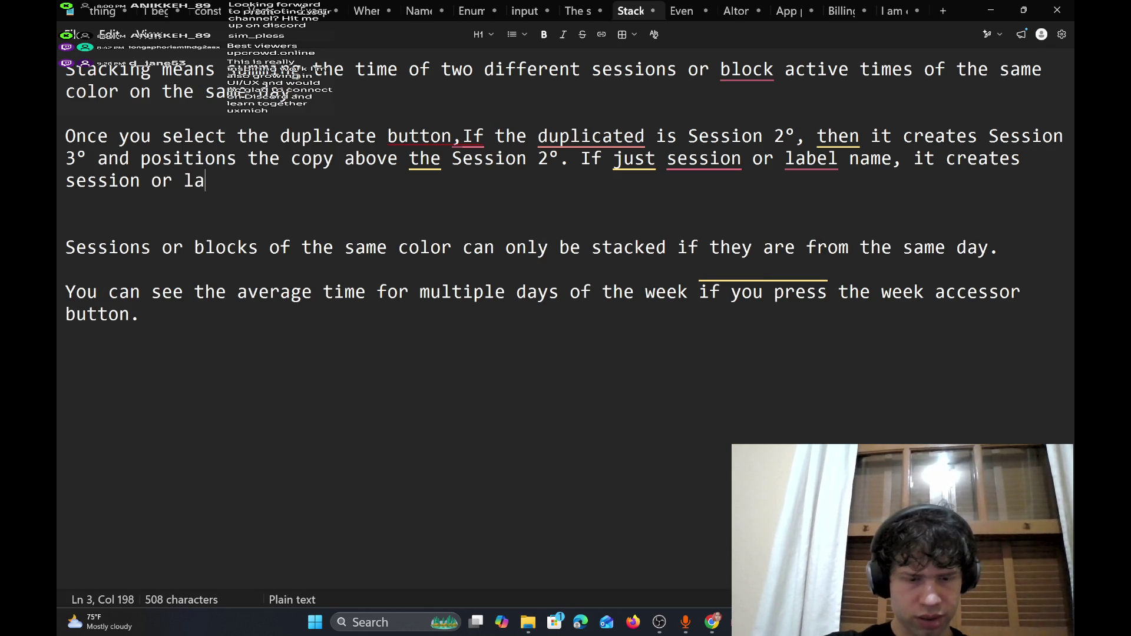
text(bel namr )
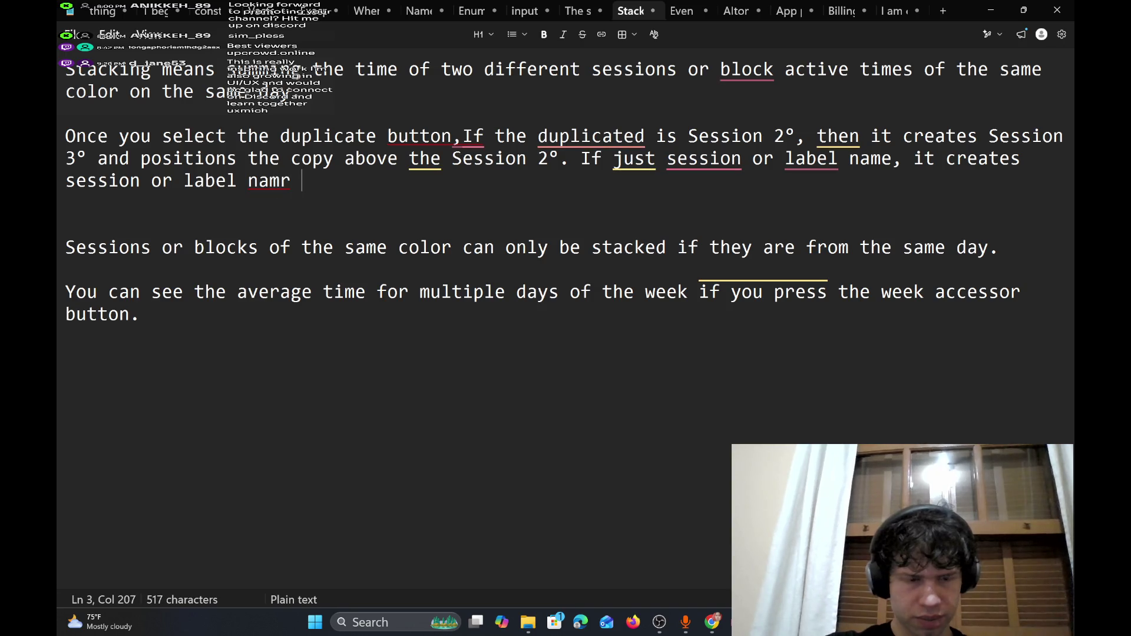
text(2°)
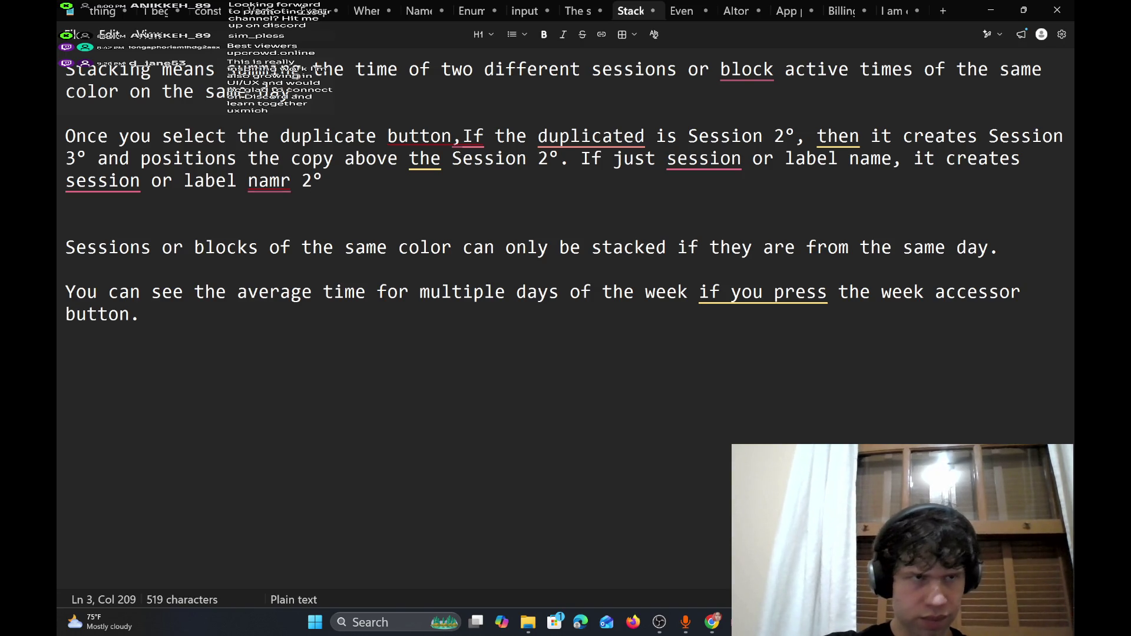
Finish 'If just session or label name, it creates session 2° or label name 2°', fixing the 'namr' typo.
click(140, 180)
text(2 )
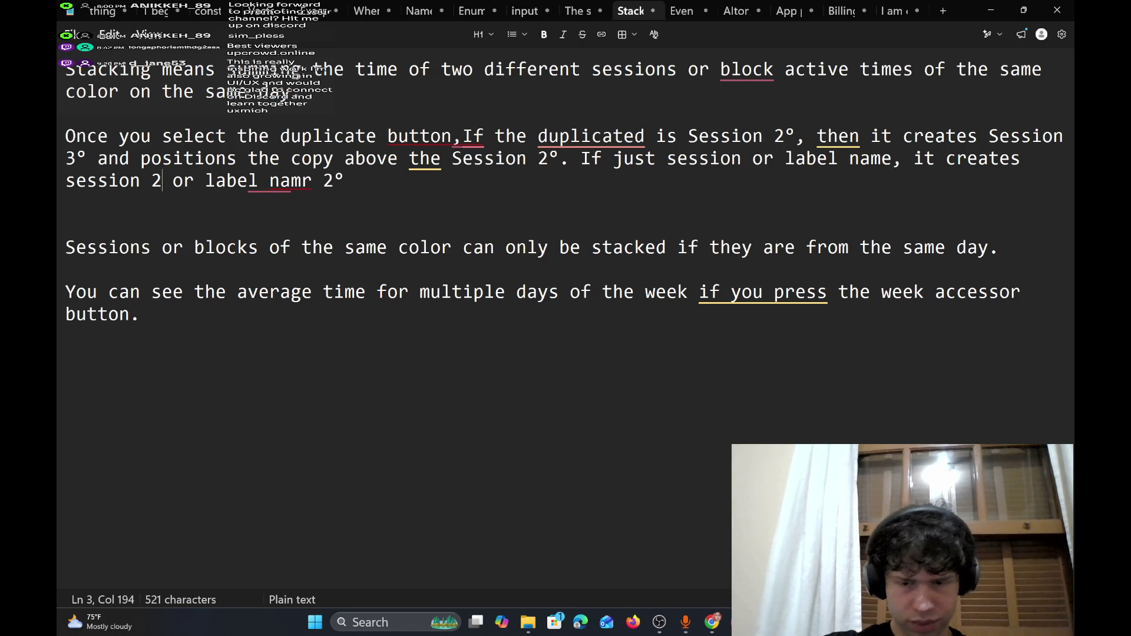
text(°)
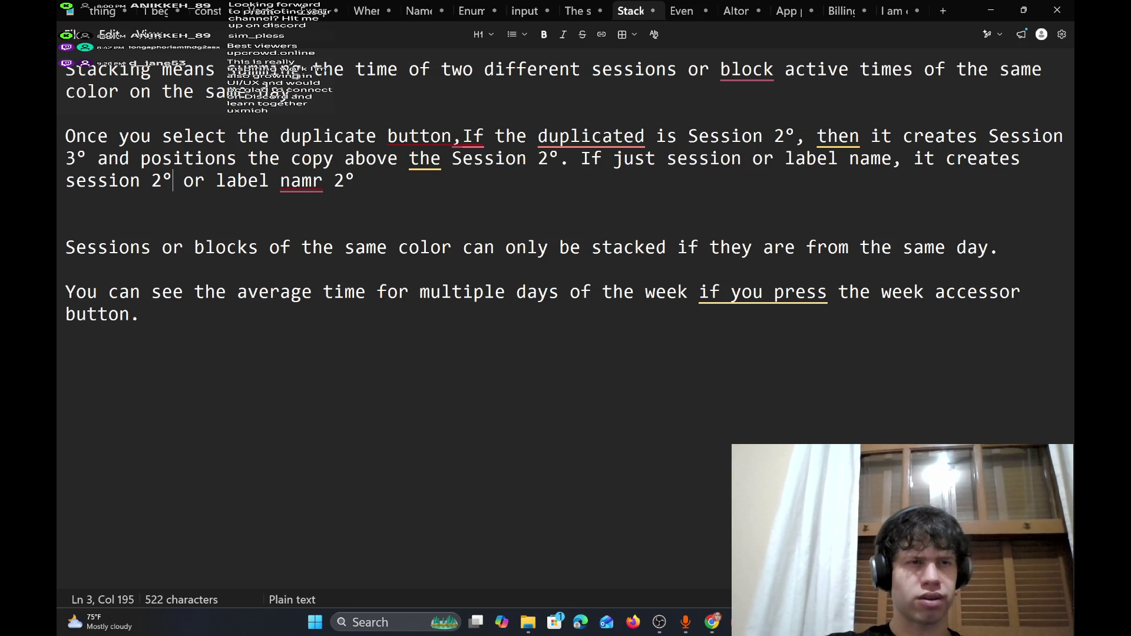
click(322, 180)
key(BackSpace)
text(e)
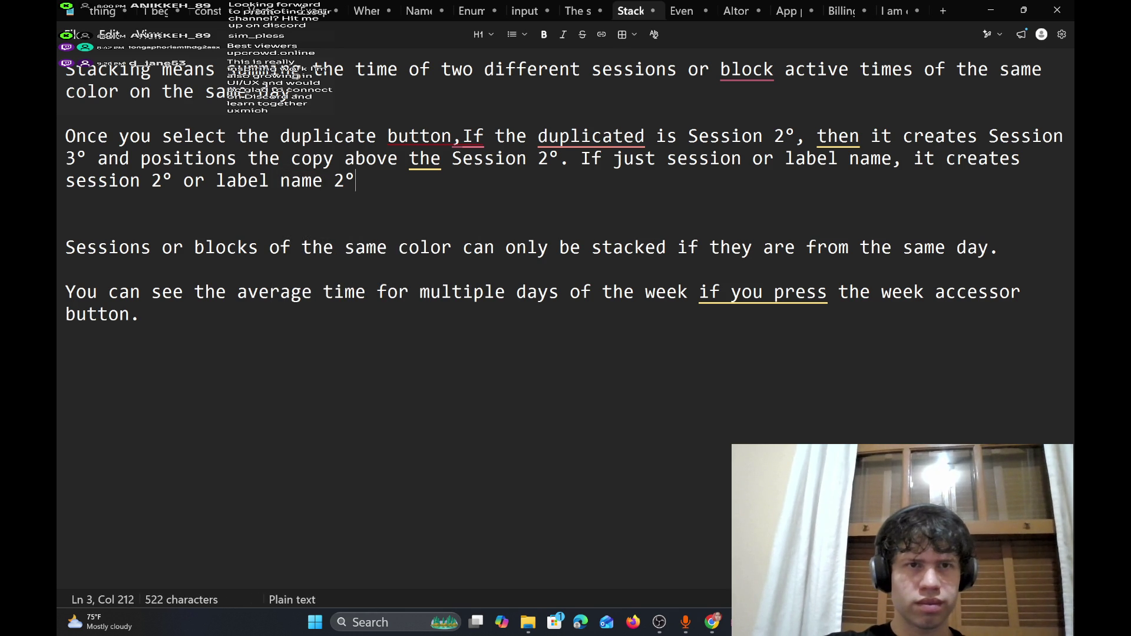
Insert a space between 'button,' and 'If' in the duplicate paragraph.
drag(354, 181, 465, 136)
key(Left)
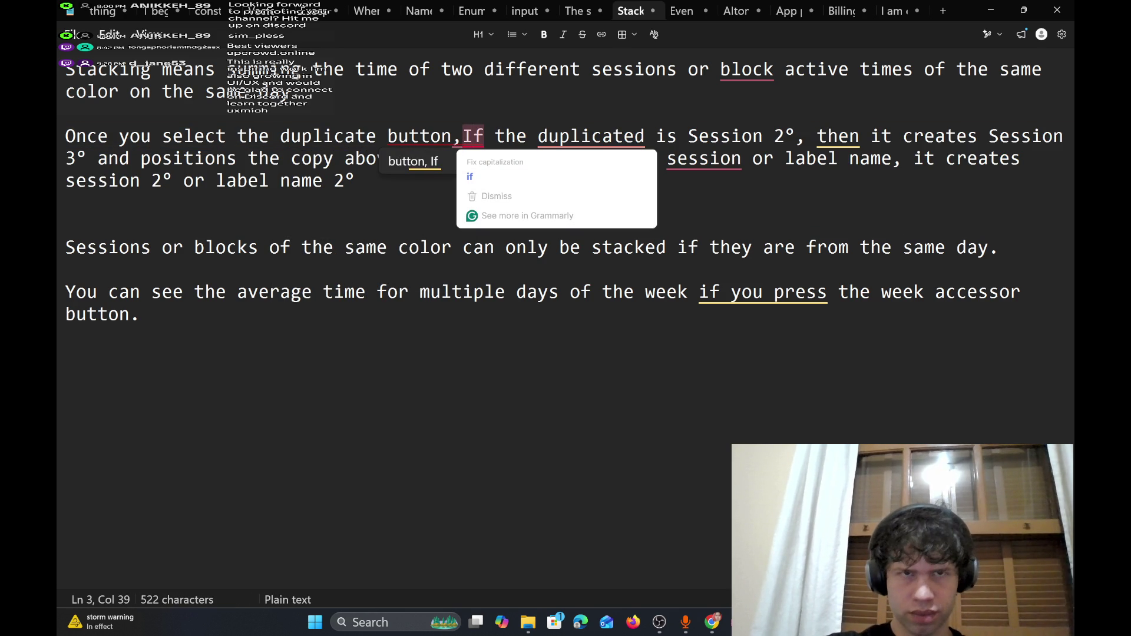
key(Down)
key(Down)
key(Down)
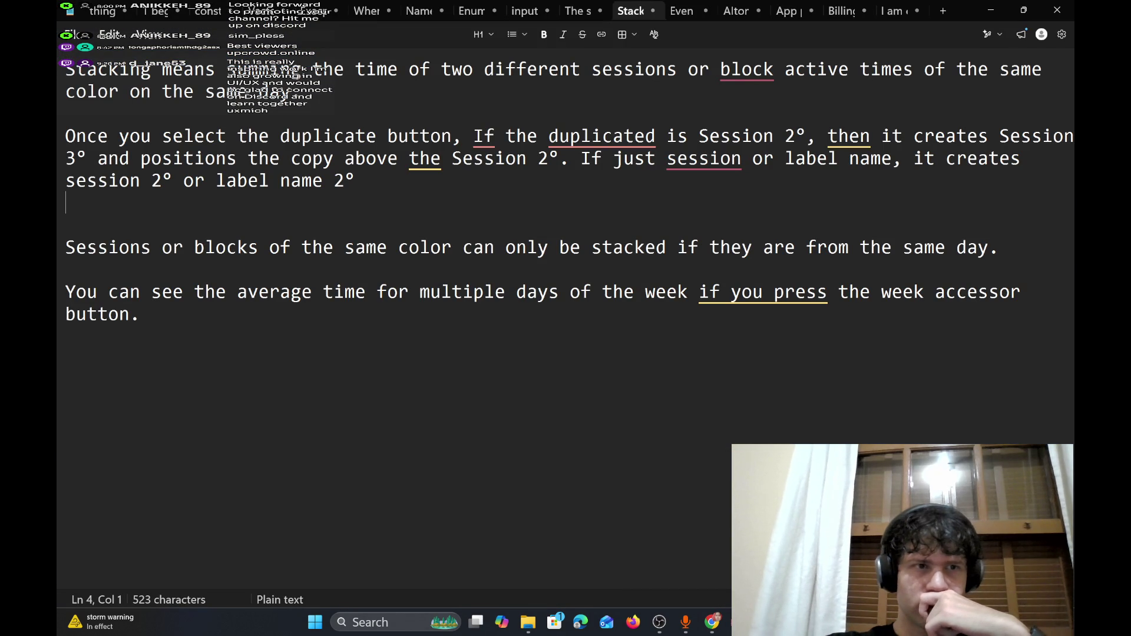
Review the stacking and weekly average lines and place the caret after 'stacked'.
drag(195, 247, 313, 292)
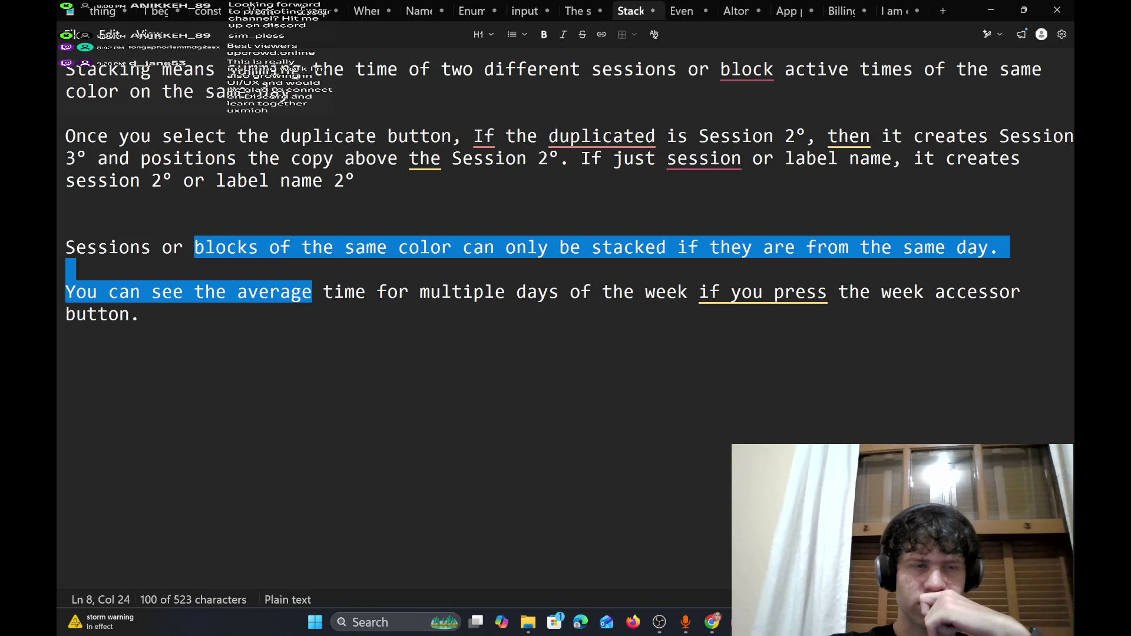
click(570, 292)
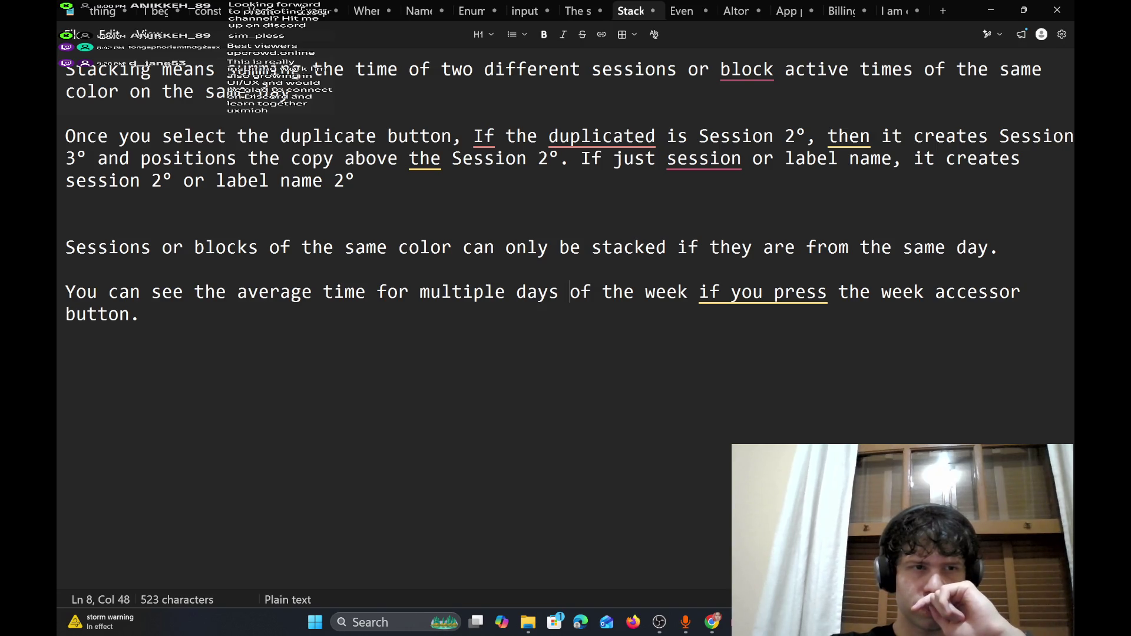
click(667, 248)
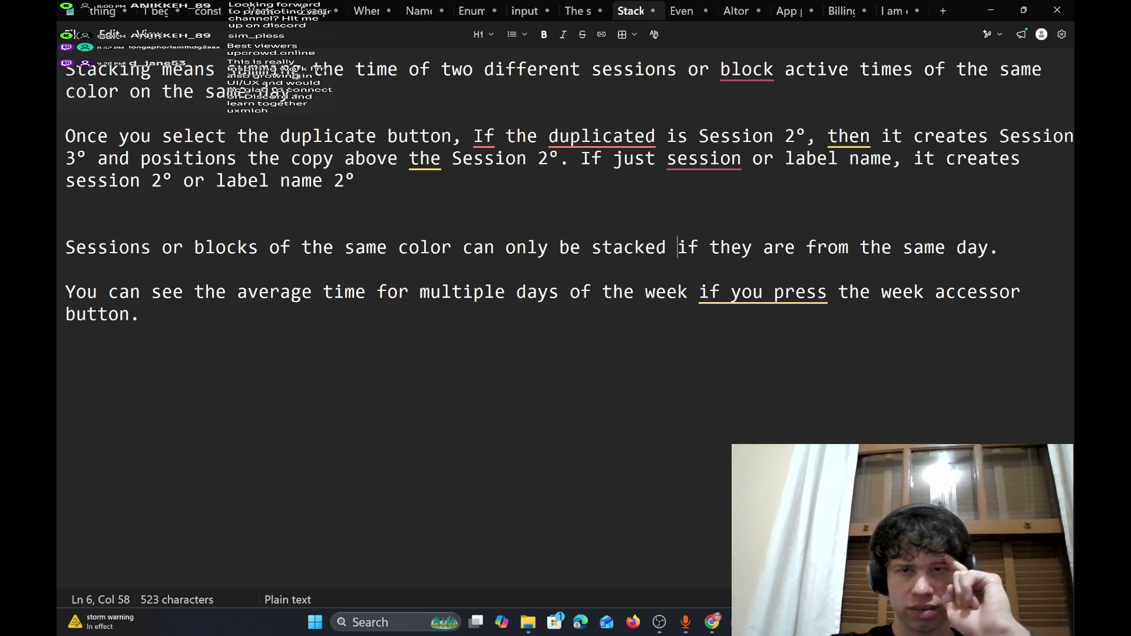
text((sum)
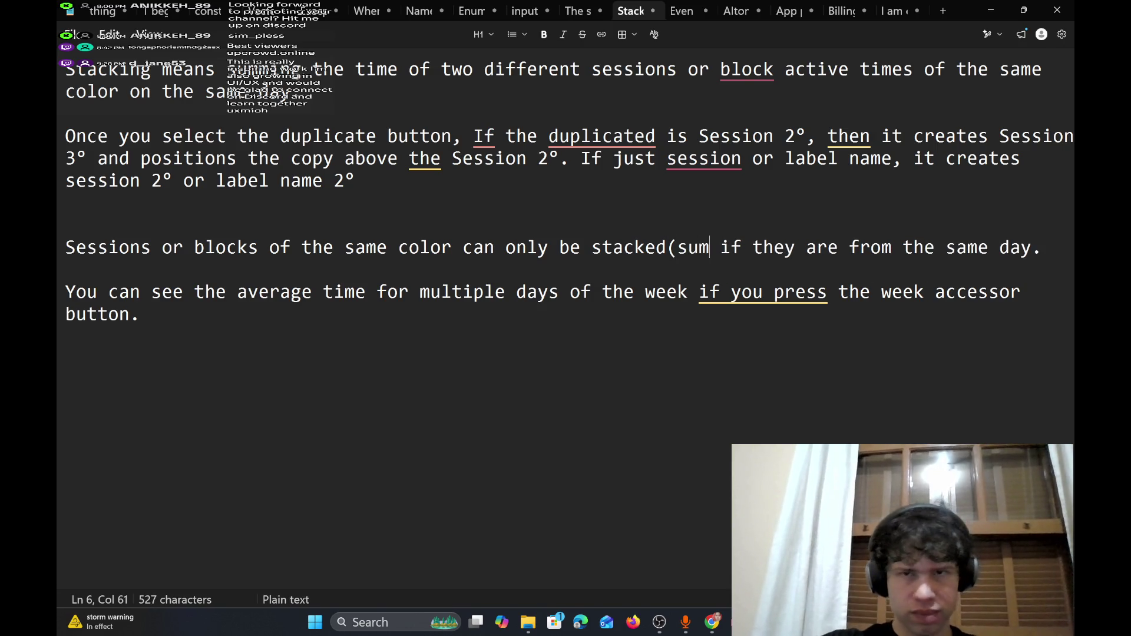
text())
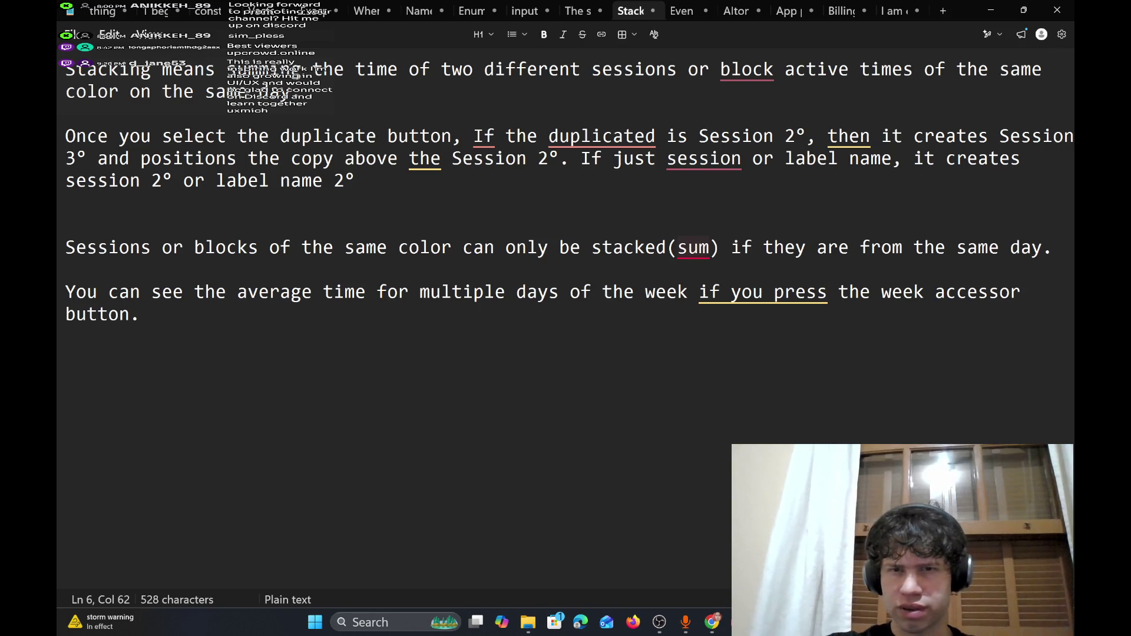
Reword the stacking note to end '…if you select the week color accessor button.'.
key(Left)
text(med)
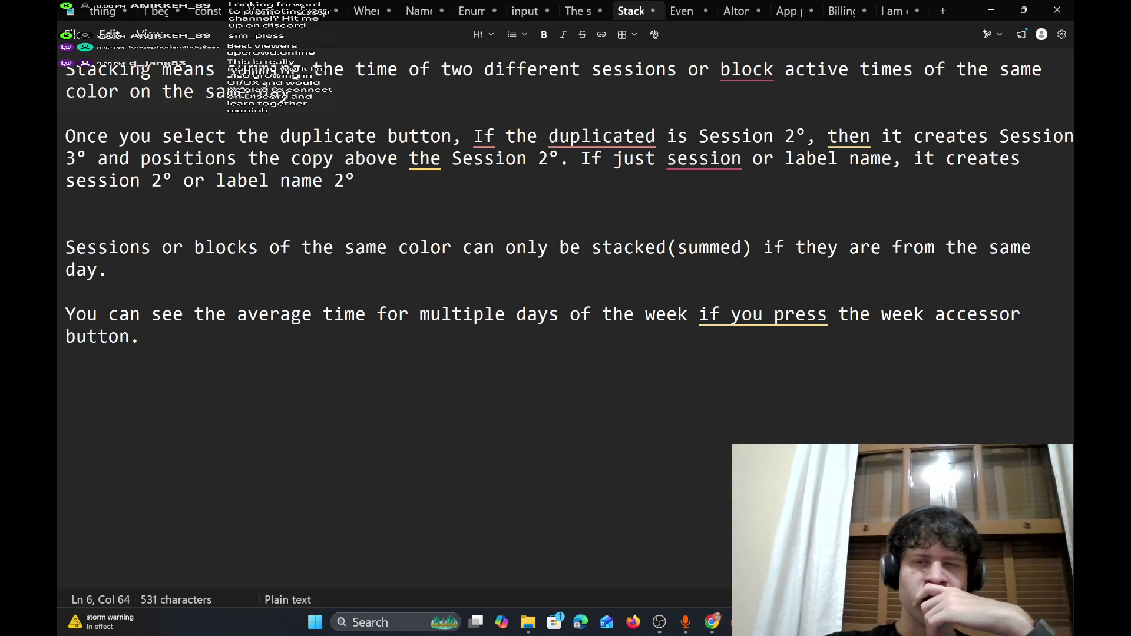
click(827, 314)
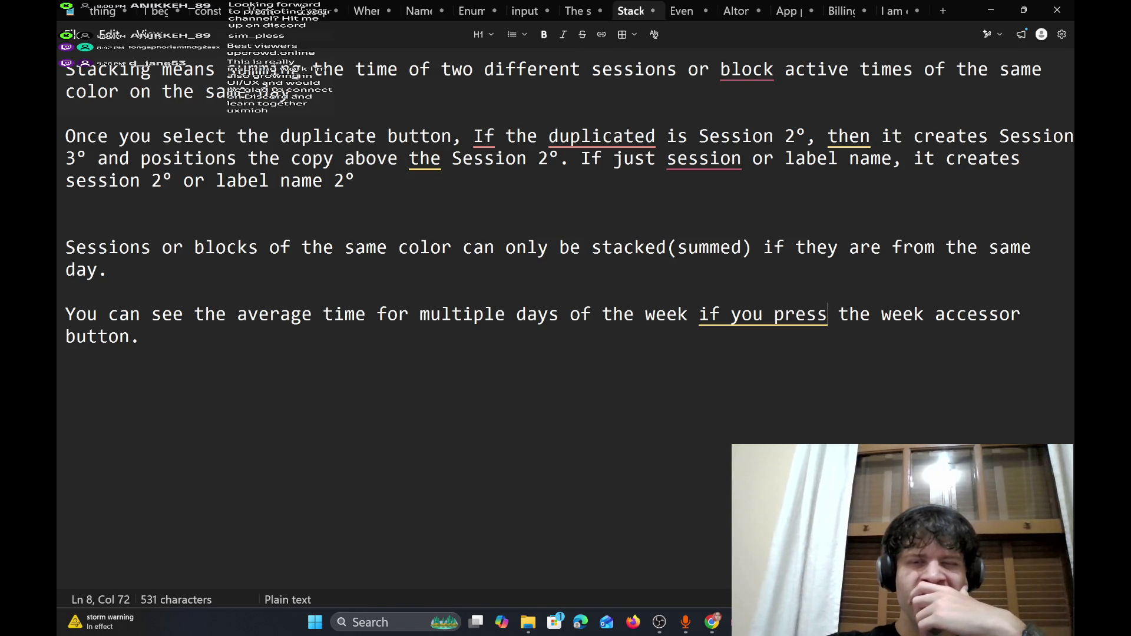
key(BackSpace)
key(BackSpace)
key(BackSpace)
key(BackSpace)
key(BackSpace)
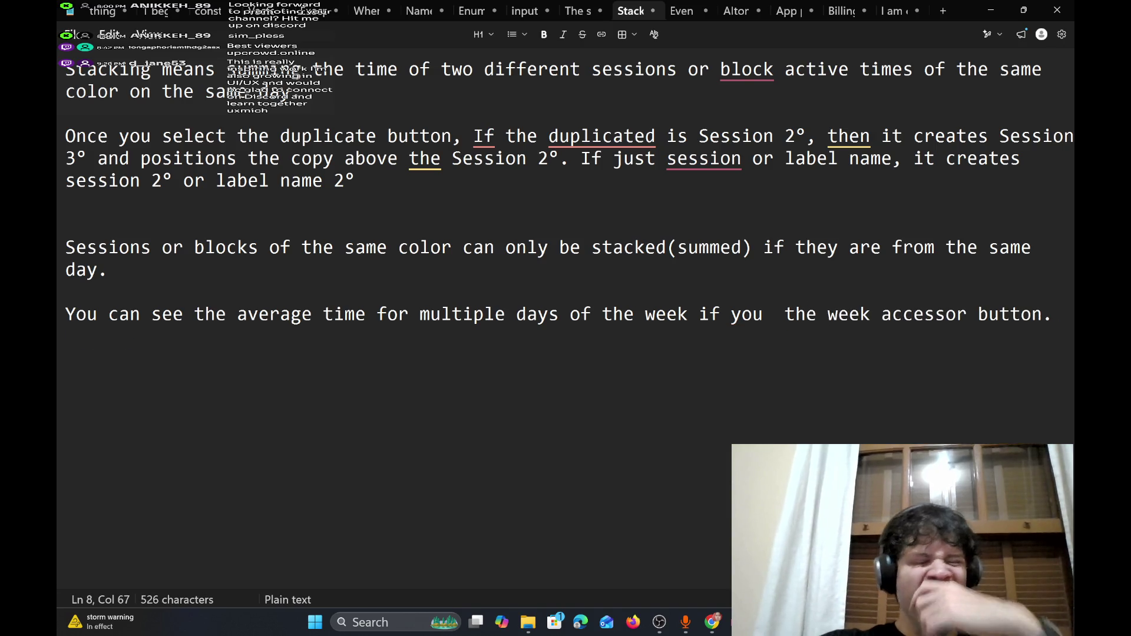
text(sele)
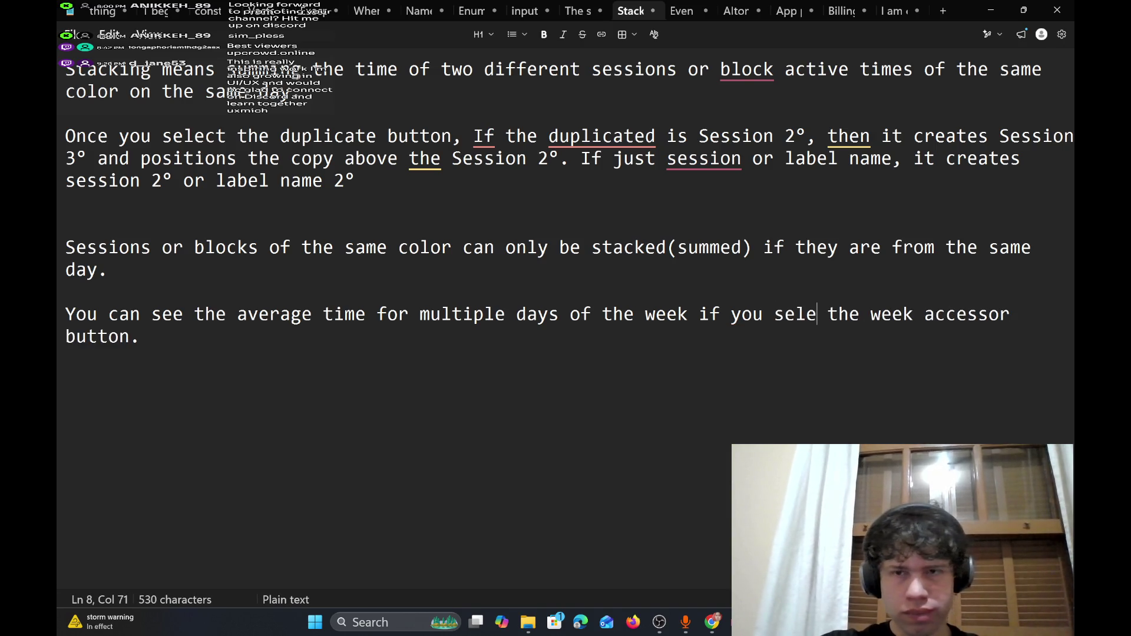
text(c)
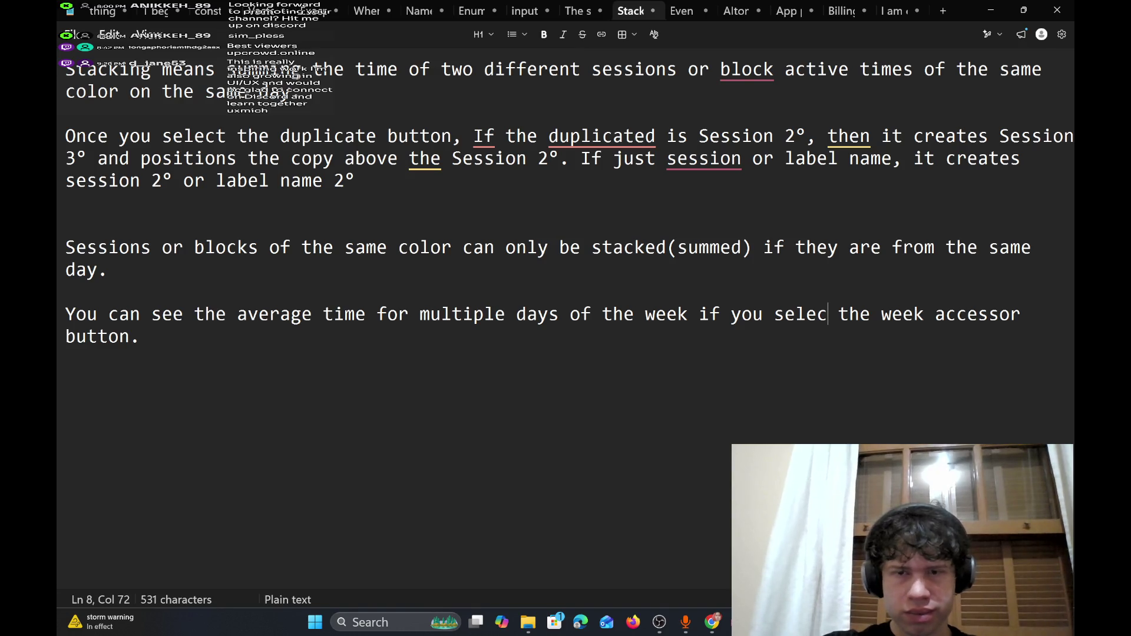
text(t)
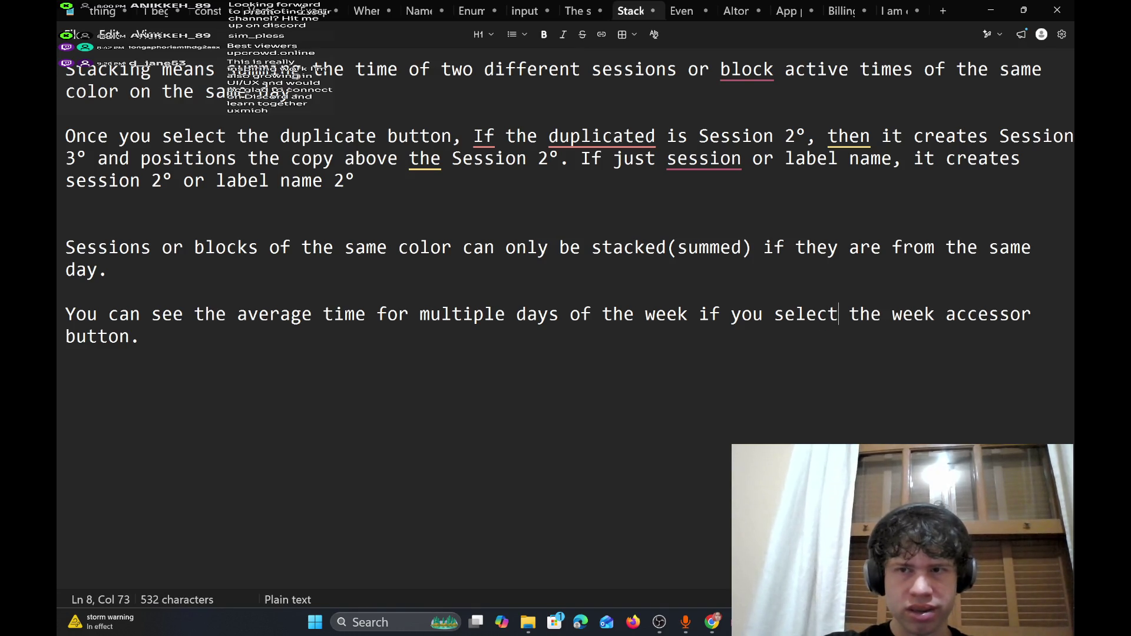
key(Right)
key(Right)
key(Right)
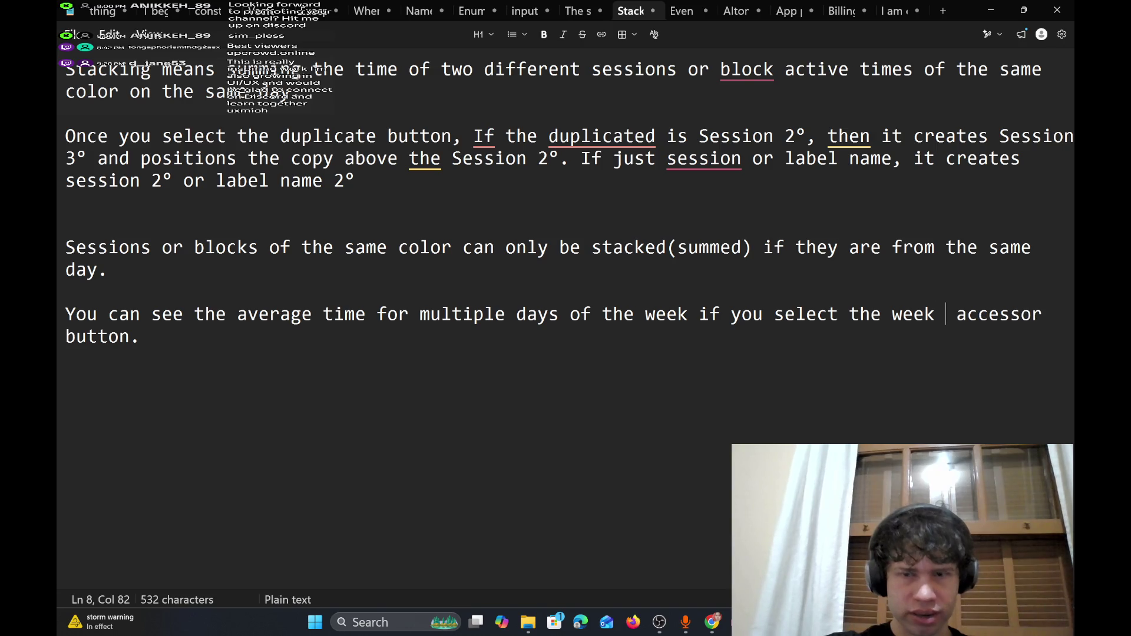
text(color)
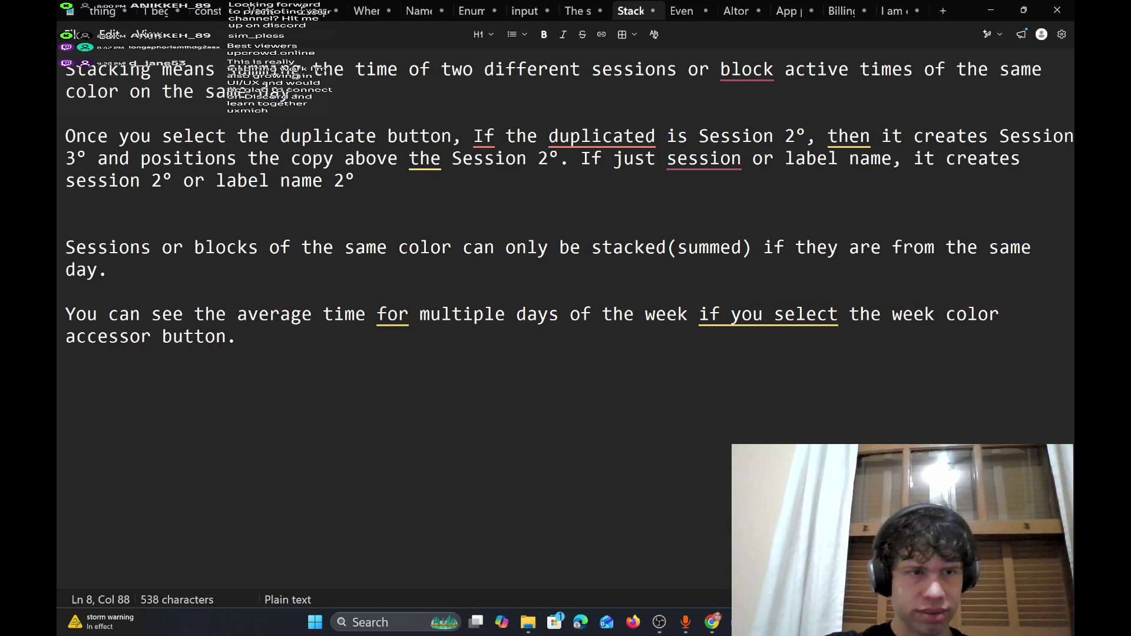
key(End)
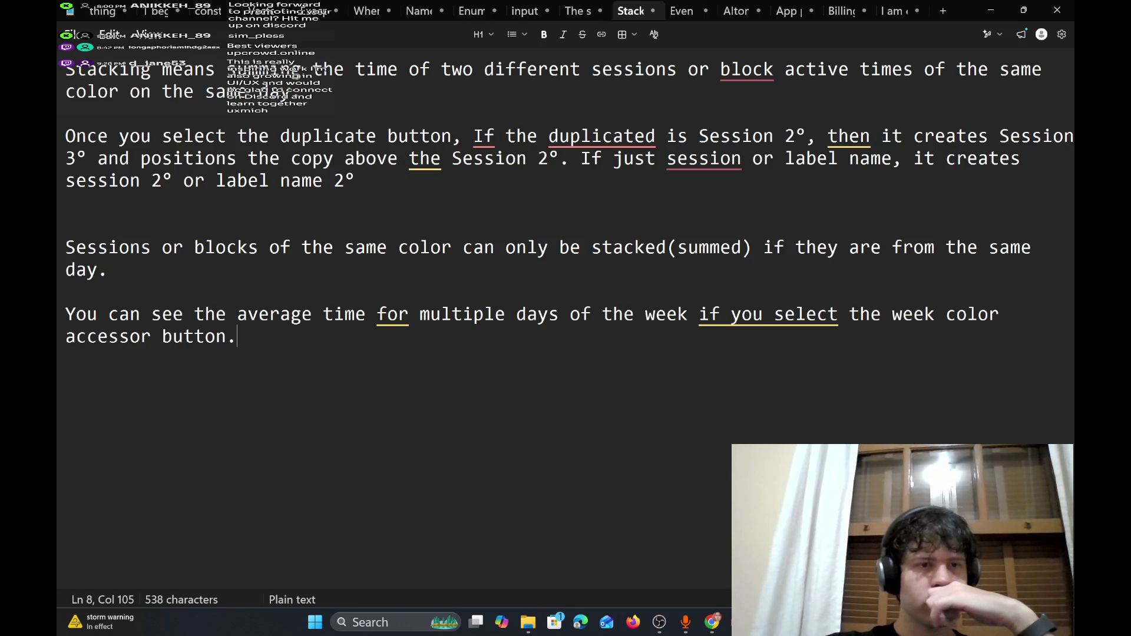
click(578, 13)
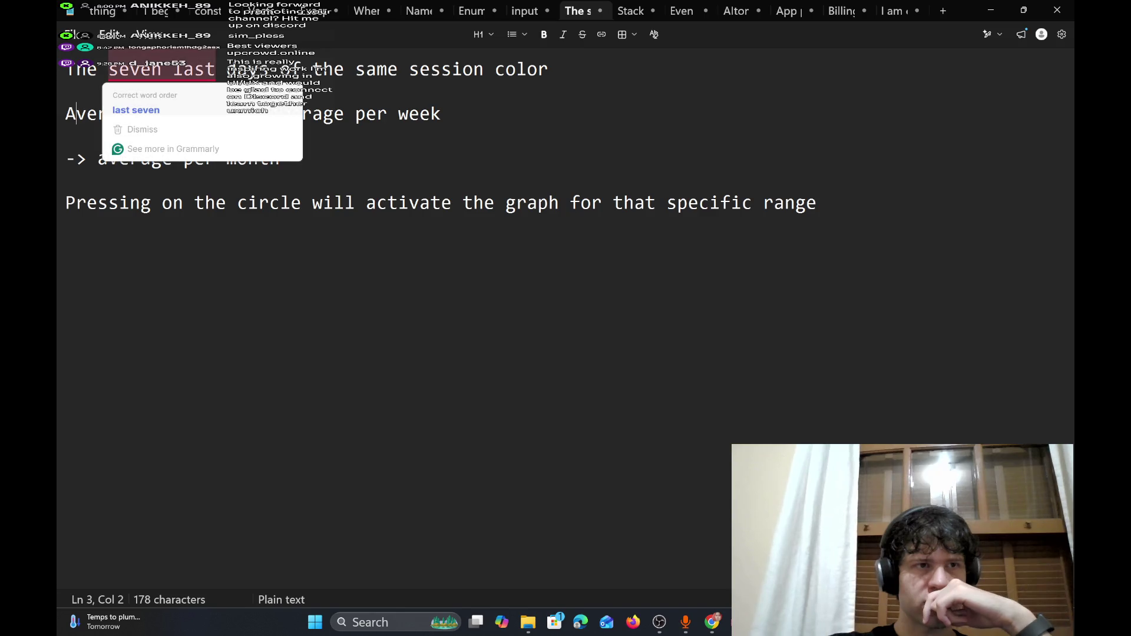
Replace 'Average per day' with 'Total sum of session or block selected /'.
click(281, 158)
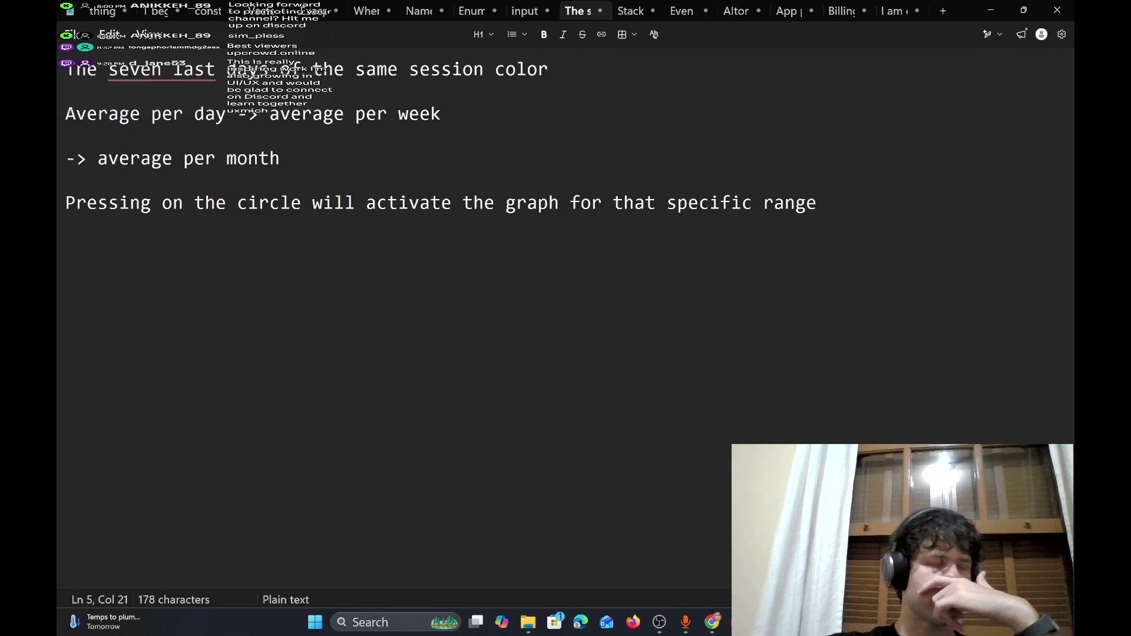
drag(65, 114, 226, 115)
key(shift+Up)
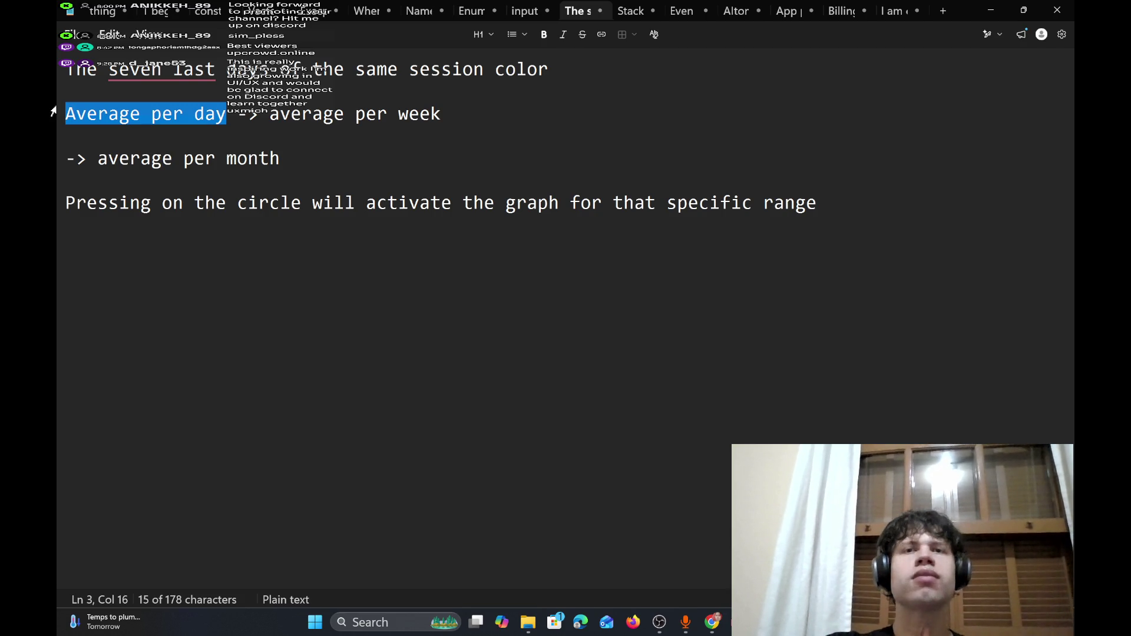
key(BackSpace)
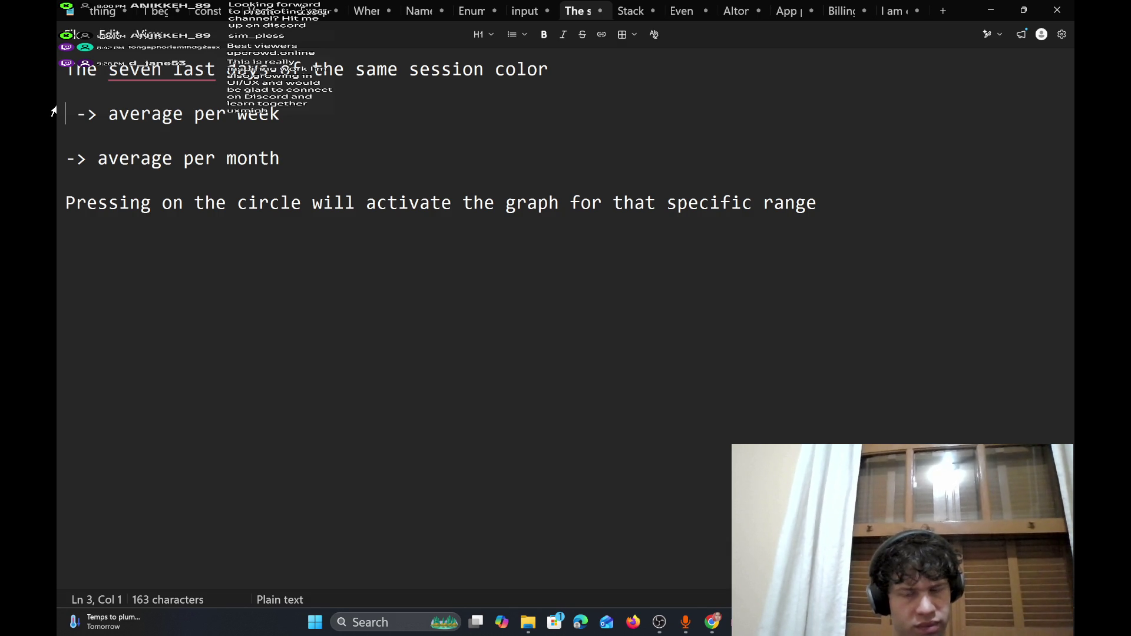
key(Return)
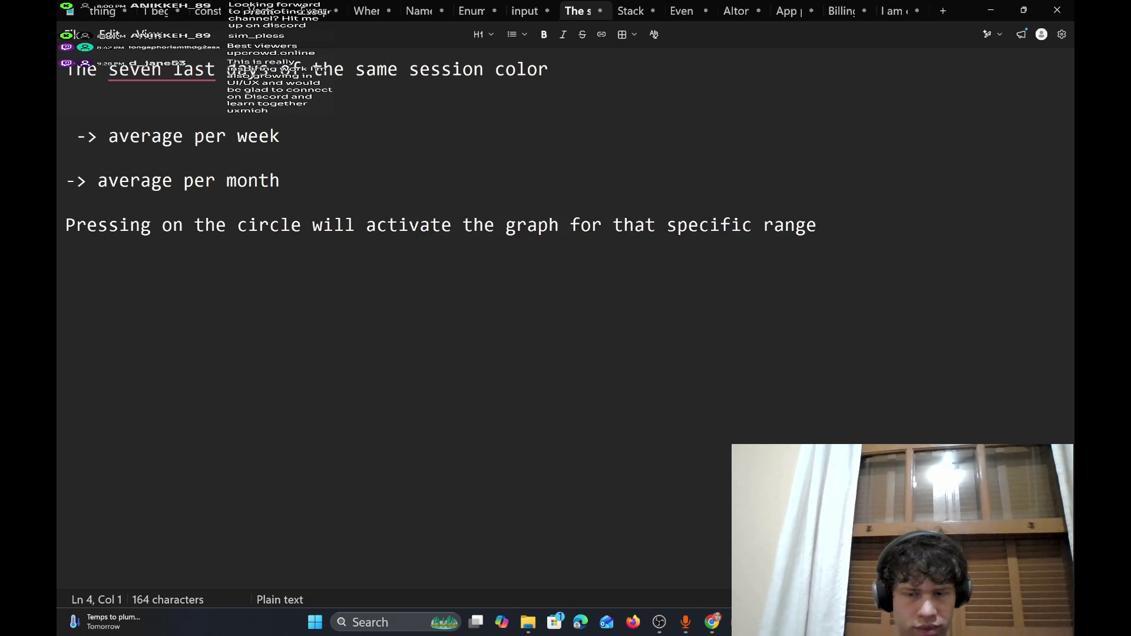
text(Total sum of session or block)
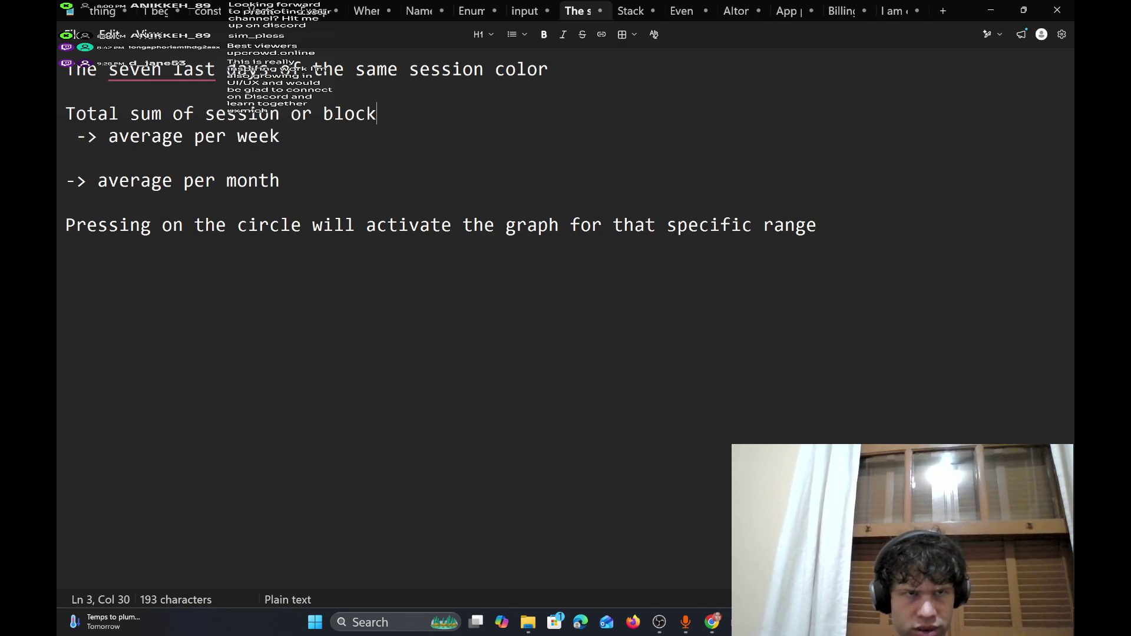
text( selected )
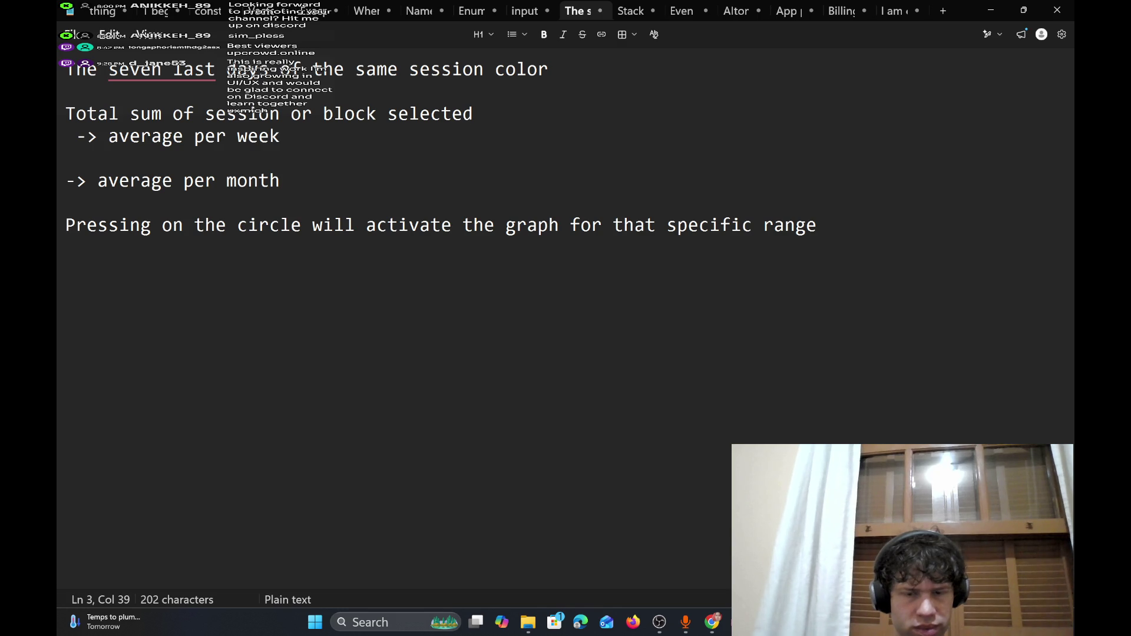
text(+)
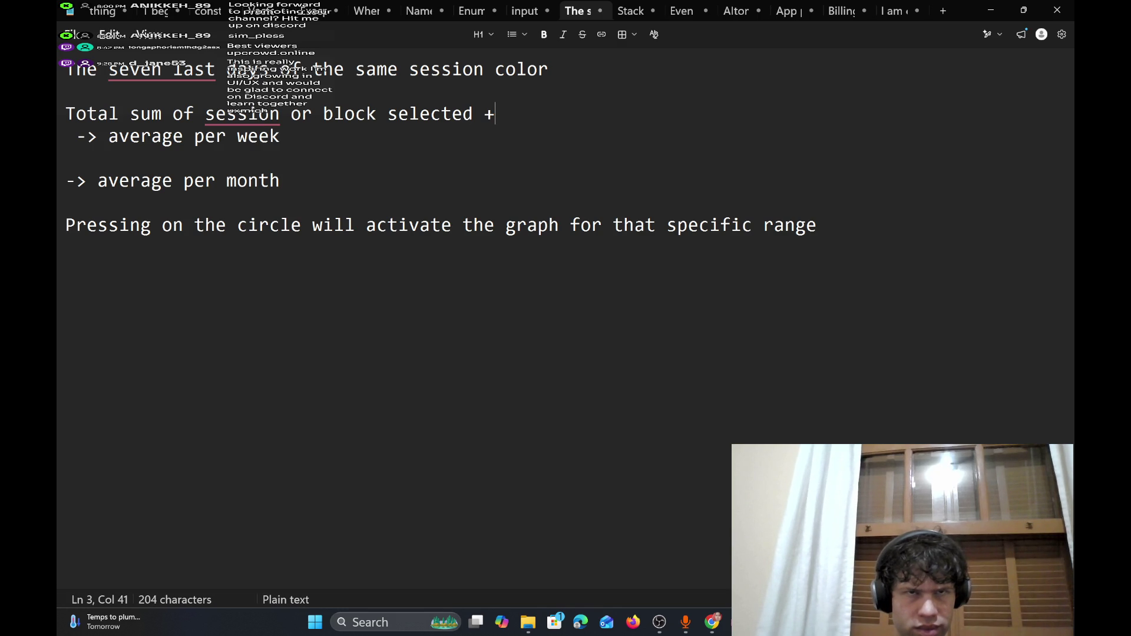
key(BackSpace)
text(/)
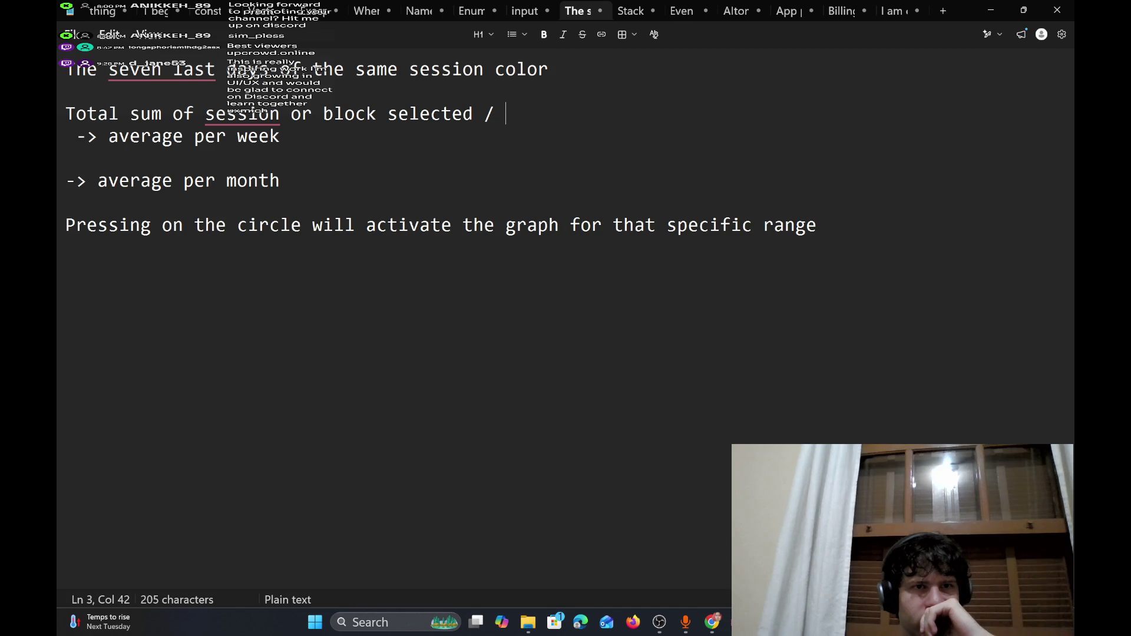
Adjust empty lines below the total line and remove the arrow after 'average per day'.
key(Return)
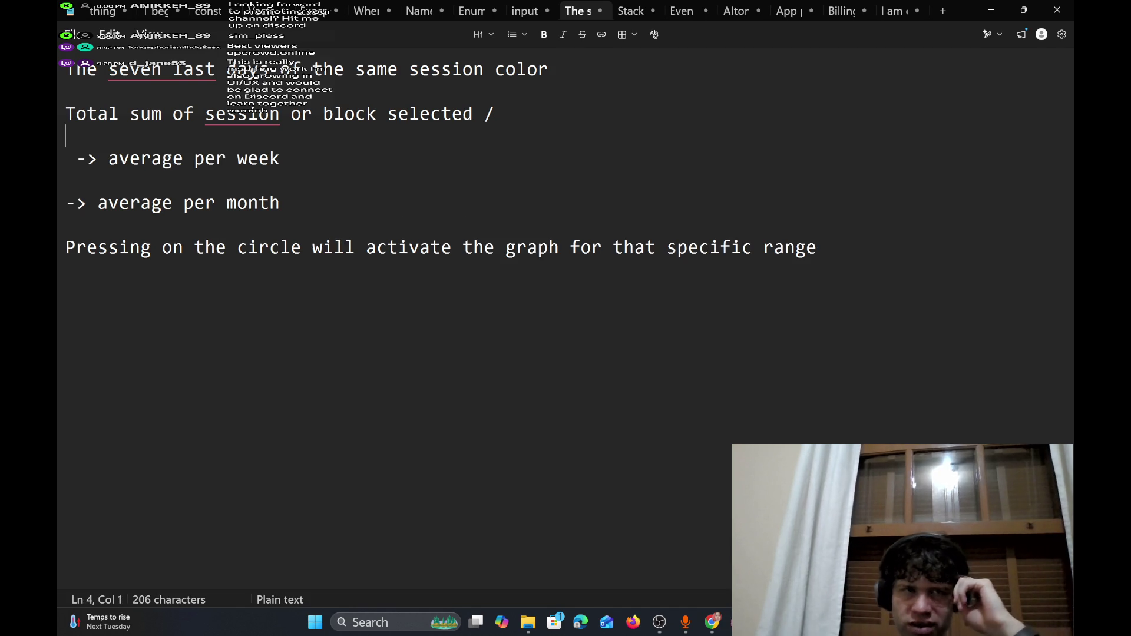
key(Return)
key(BackSpace)
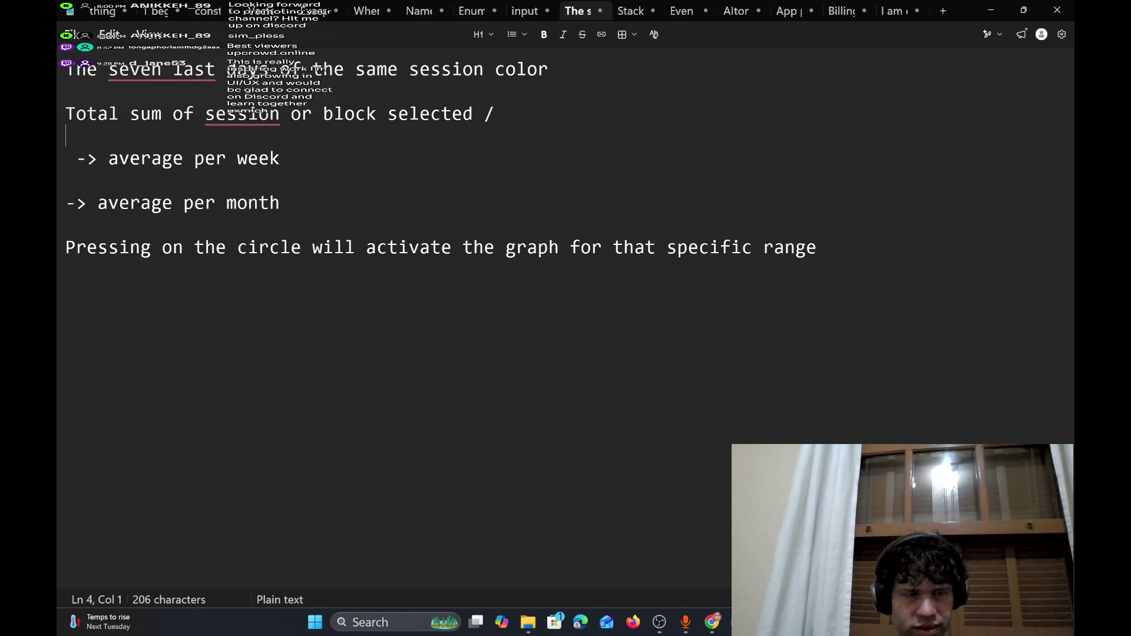
text(average )
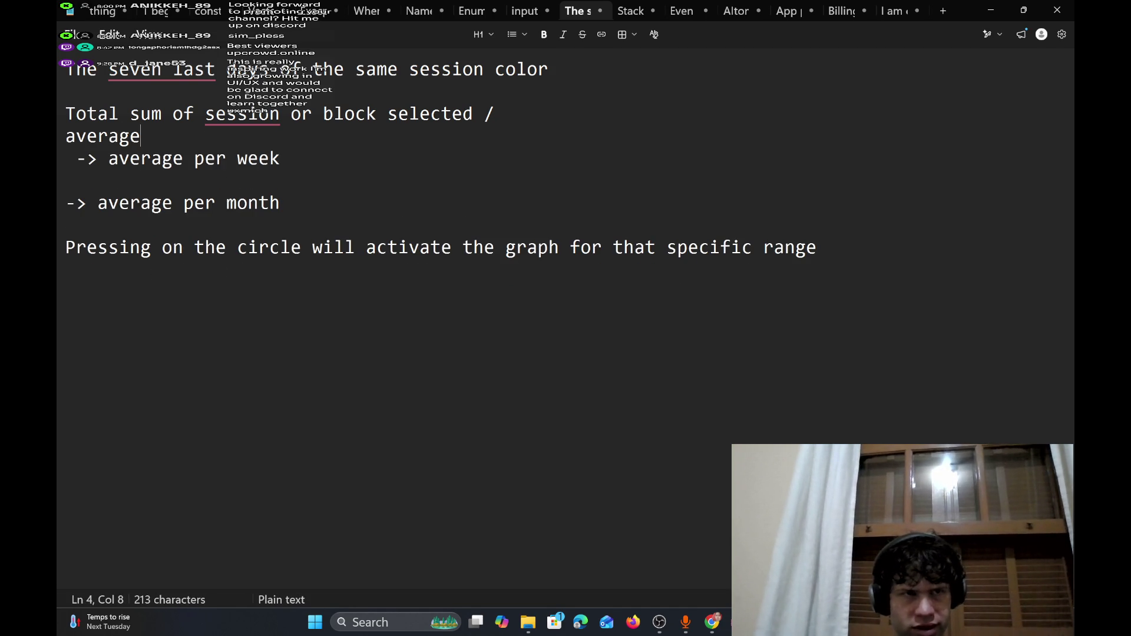
text(per day)
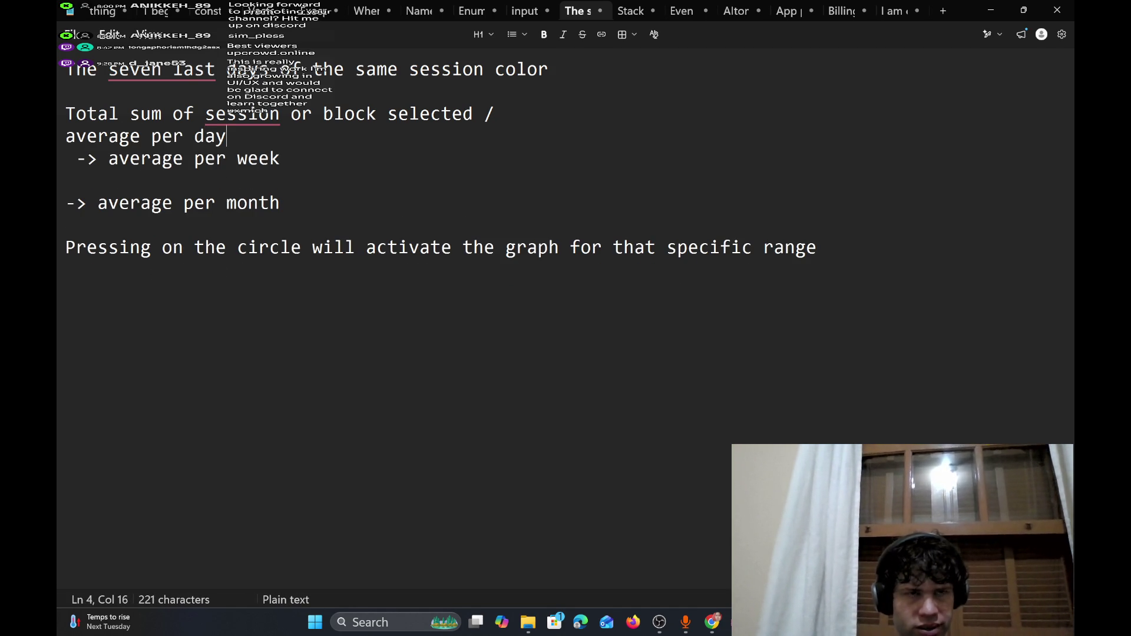
text( ->)
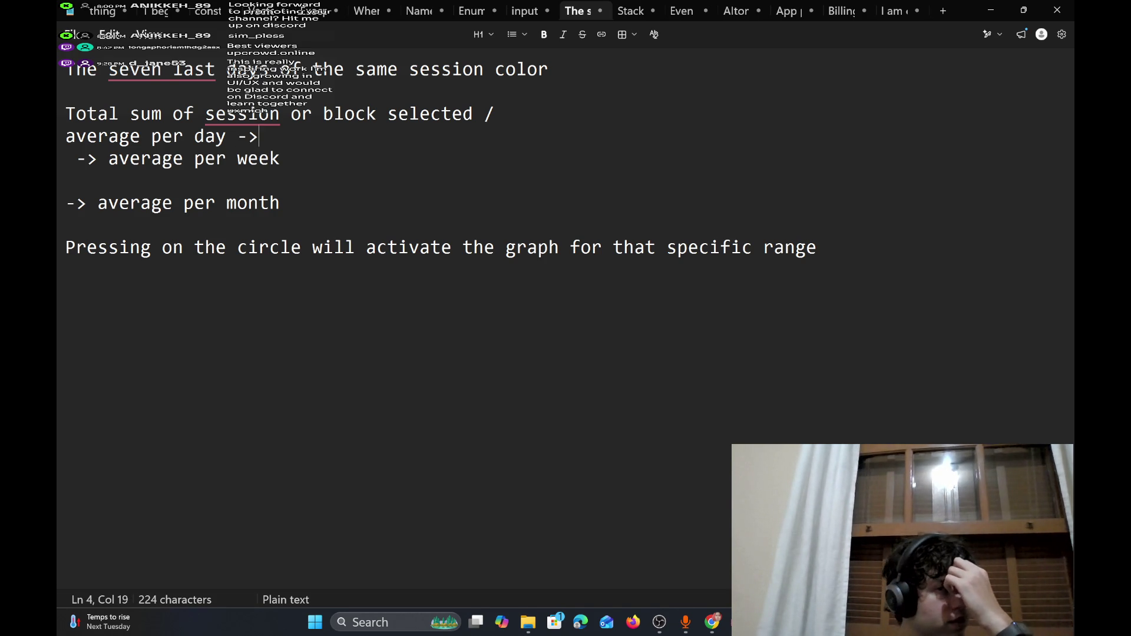
key(BackSpace)
key(BackSpace)
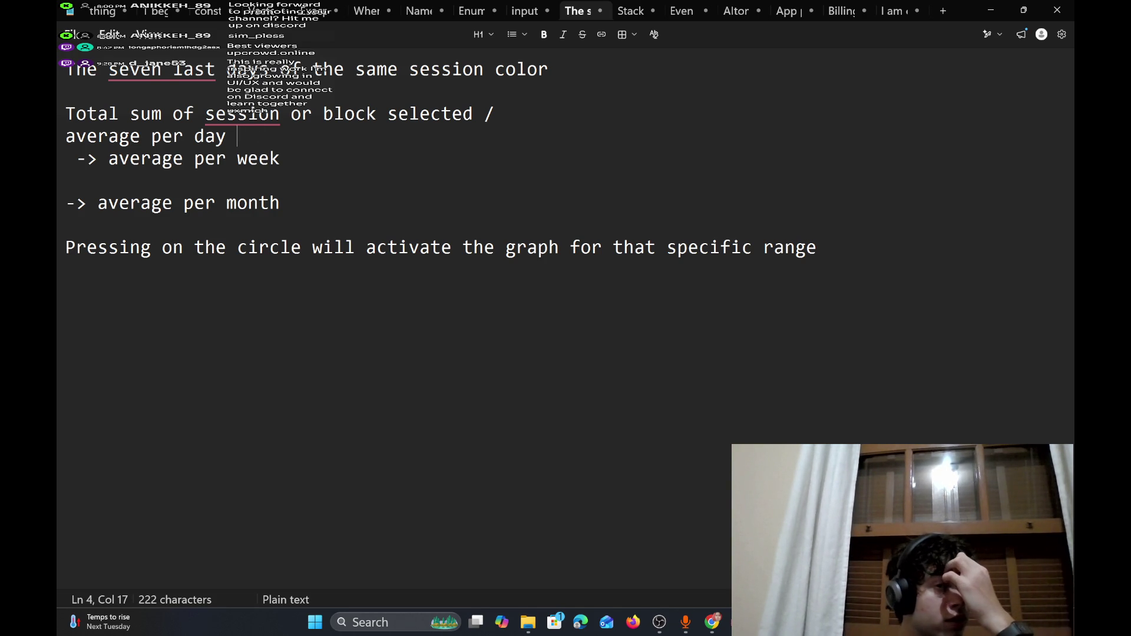
key(Up)
key(End)
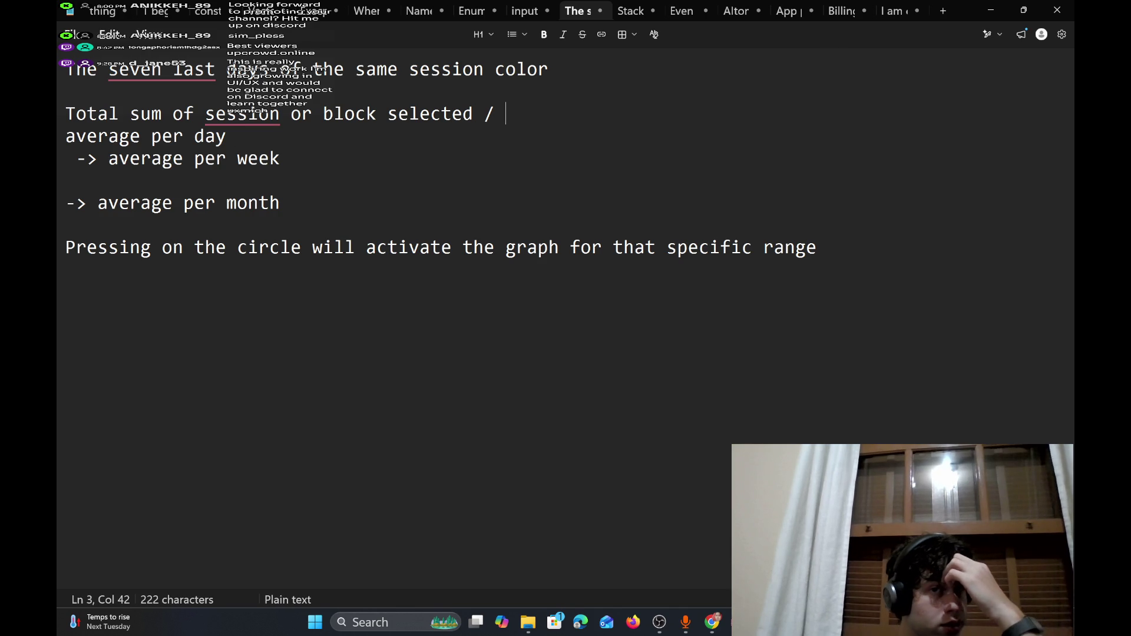
Join the day, week and month averages onto one line.
key(Down)
key(Down)
key(Home)
key(BackSpace)
key(BackSpace)
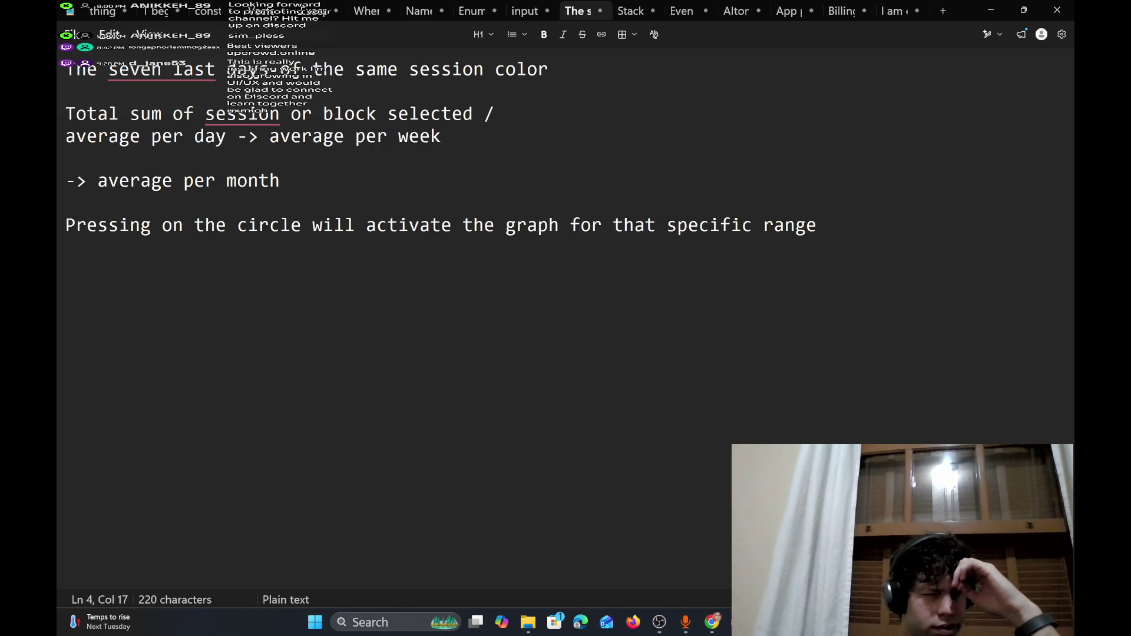
key(Down)
key(Down)
key(Home)
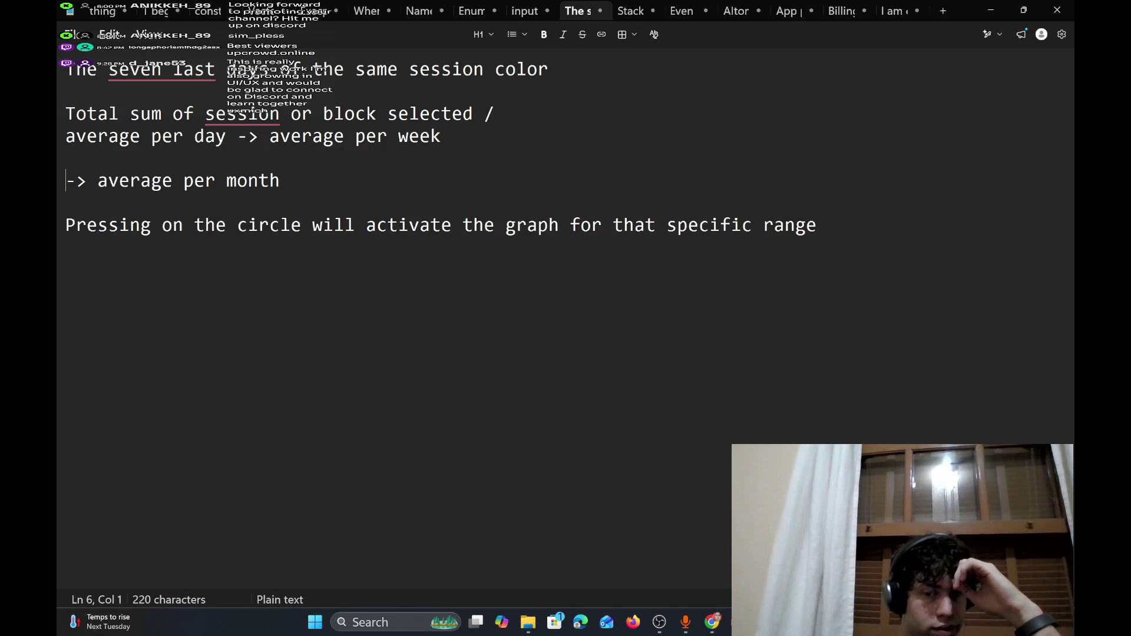
key(BackSpace)
key(BackSpace)
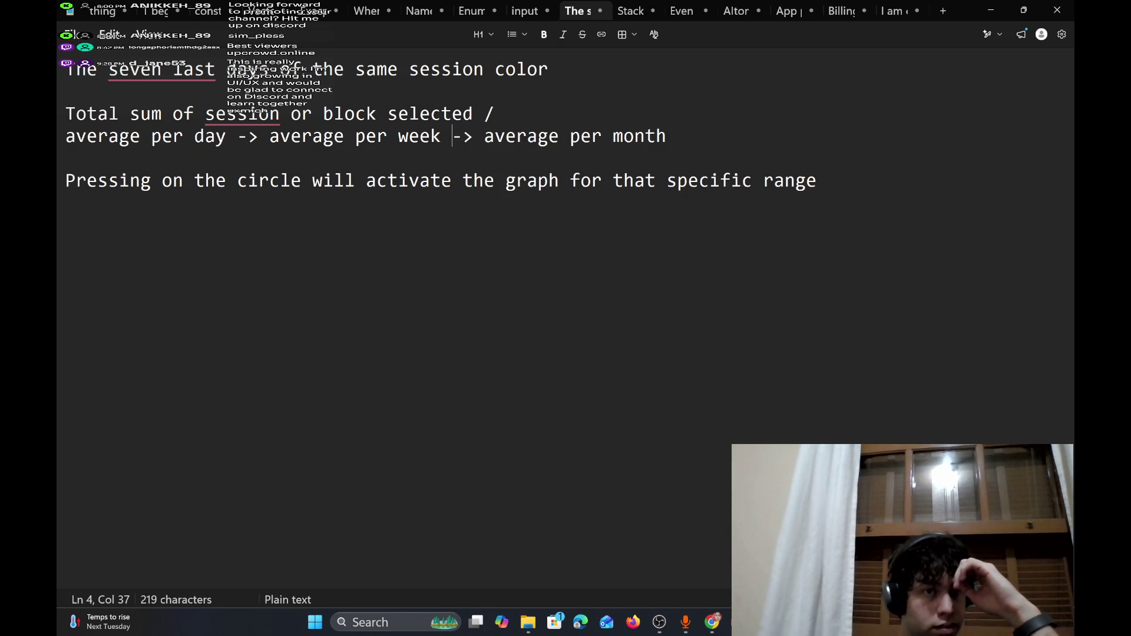
key(Up)
key(End)
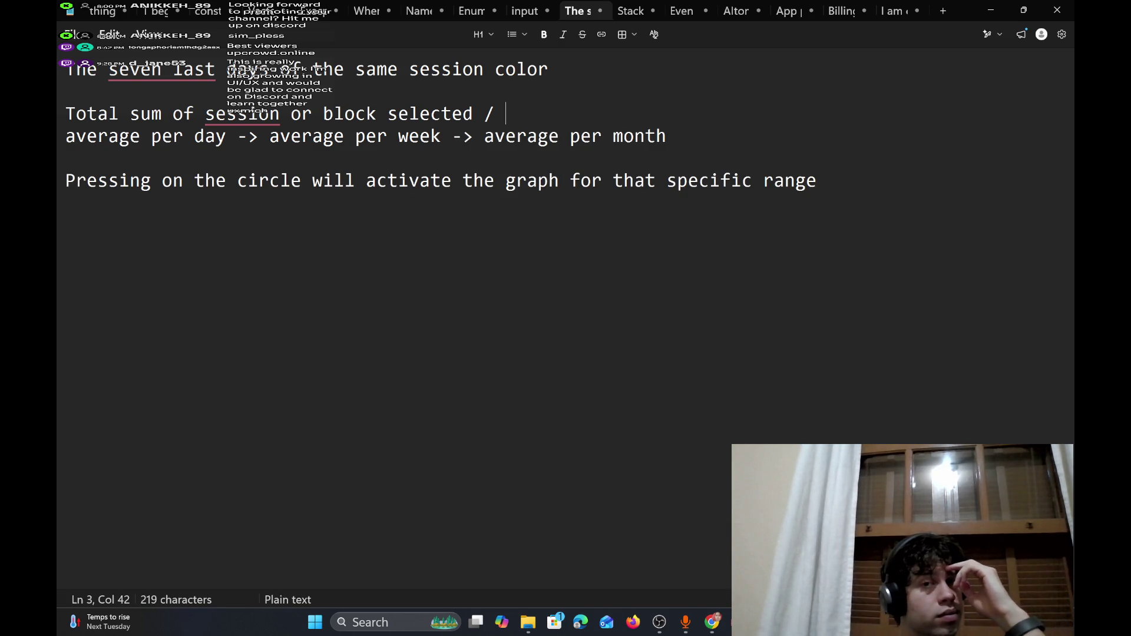
text(longest)
text(shortest)
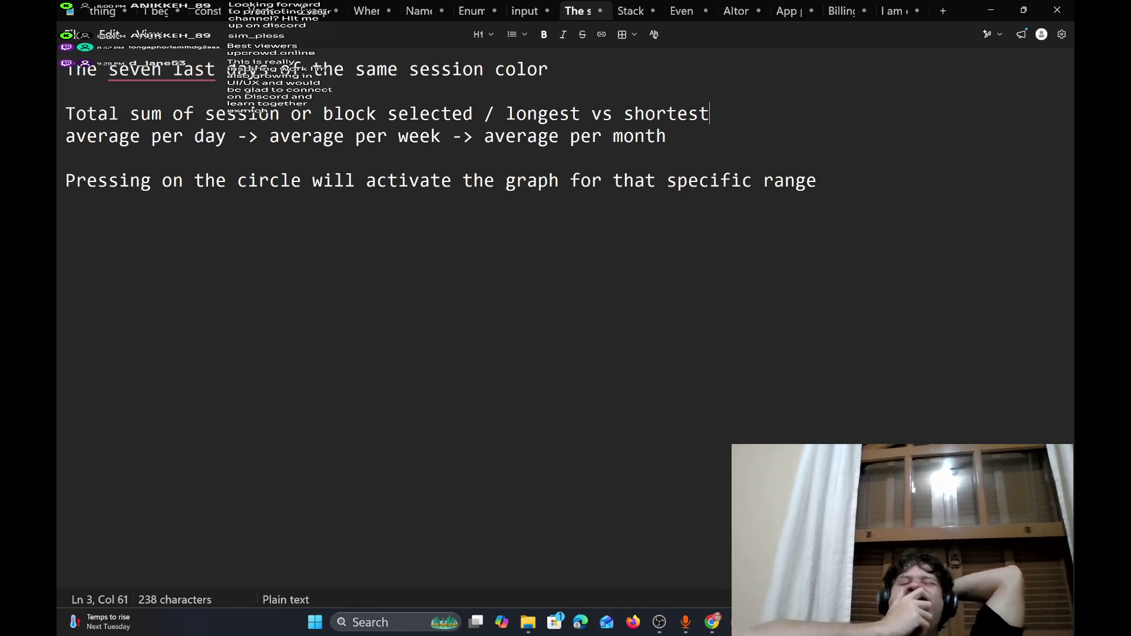
Correct 'shortest', change to 'sessions or blocks selected', then bring the Social Stream dashboard forward.
key(BackSpace)
key(BackSpace)
key(BackSpace)
text(shortest)
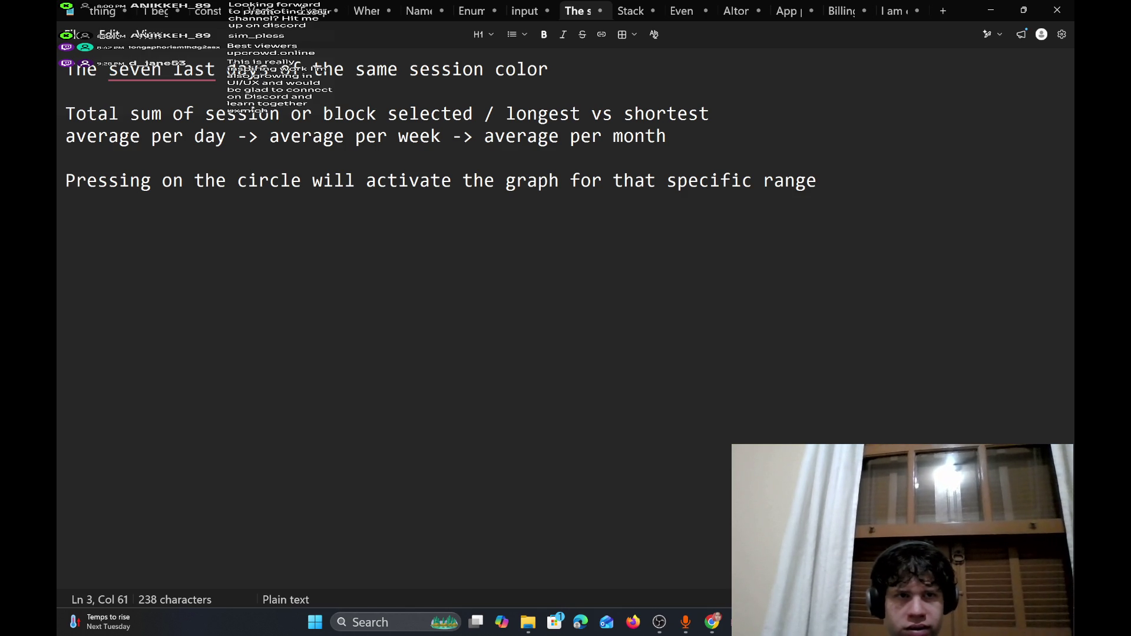
text(s)
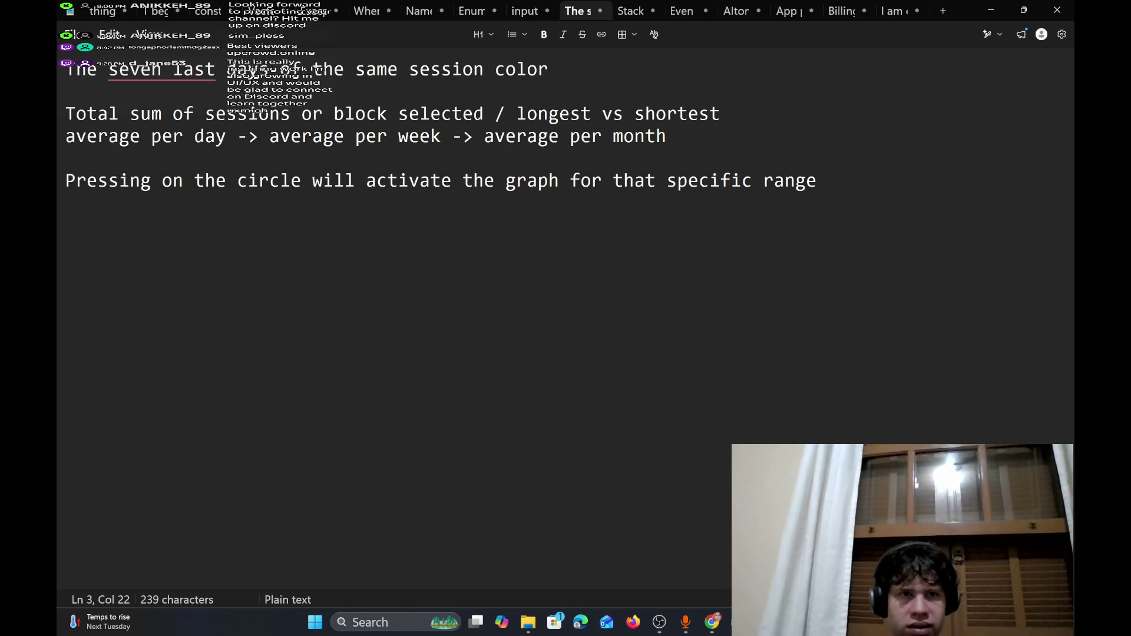
key(Right)
key(Right)
key(Right)
text(s)
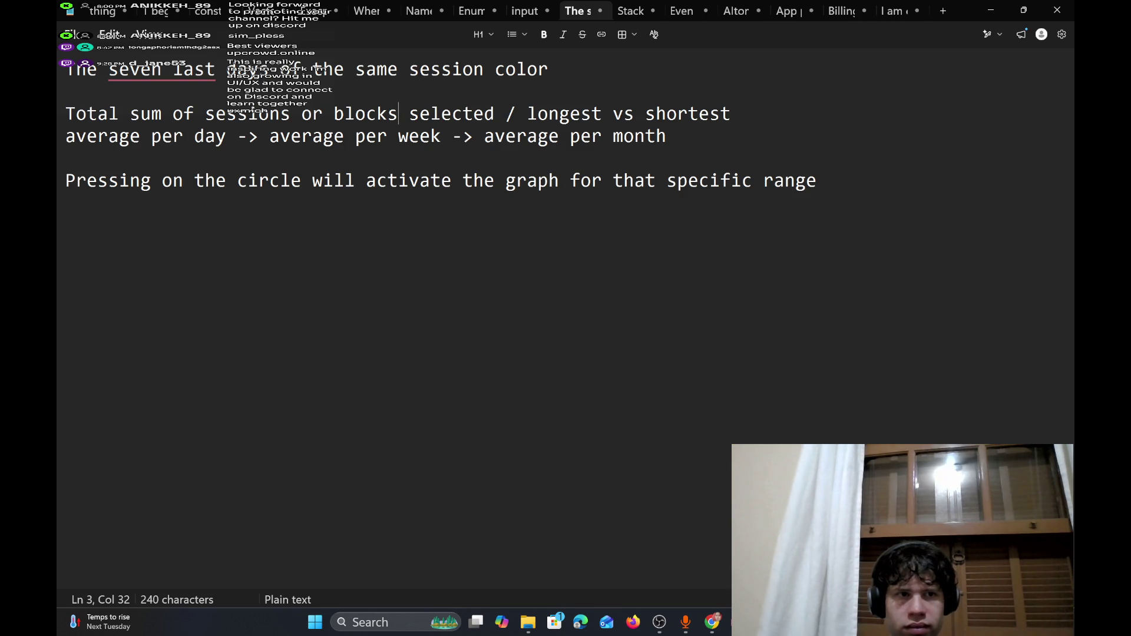
key(Down)
key(Down)
key(Down)
key(ctrl+Left)
key(ctrl+Left)
key(ctrl+Left)
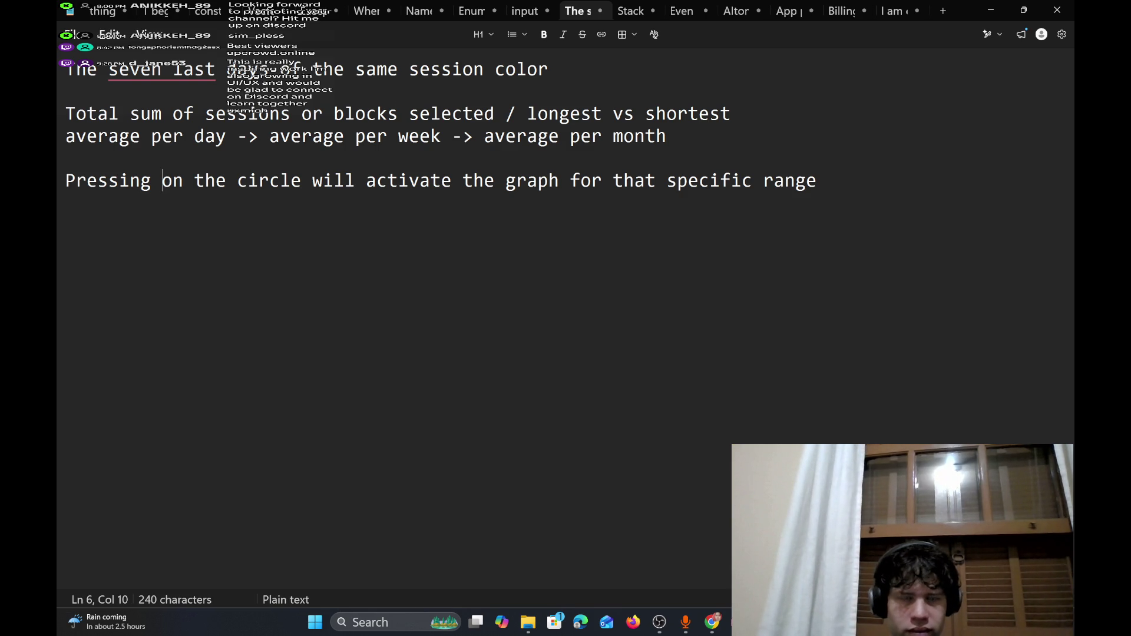
key(alt+Tab)
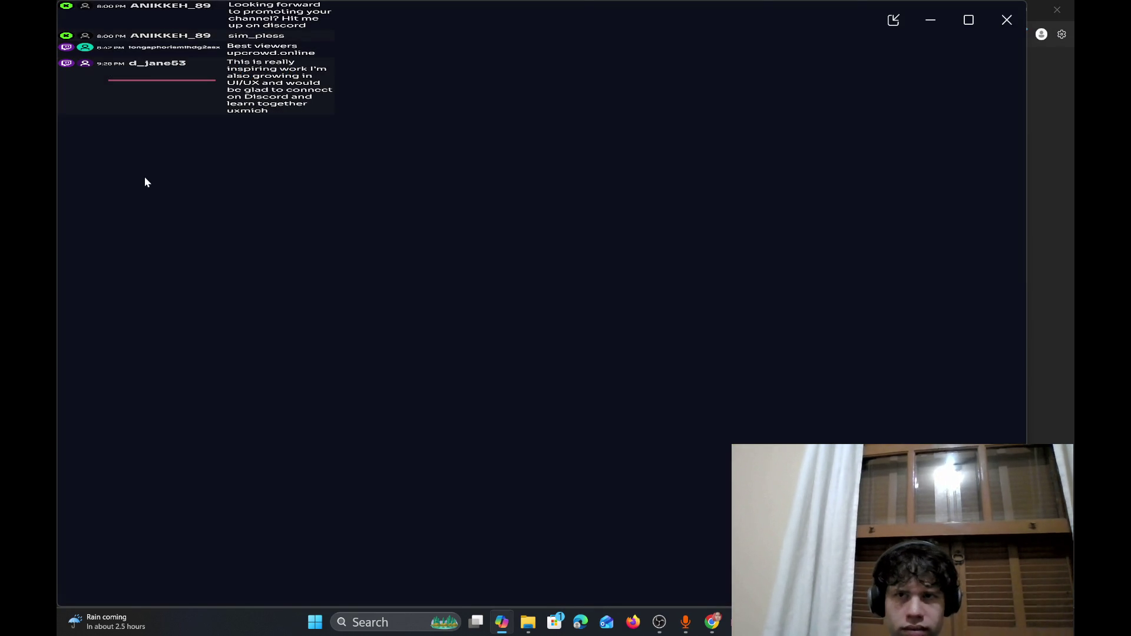
Close the Social Stream chat dashboard to return to the notes.
click(1007, 19)
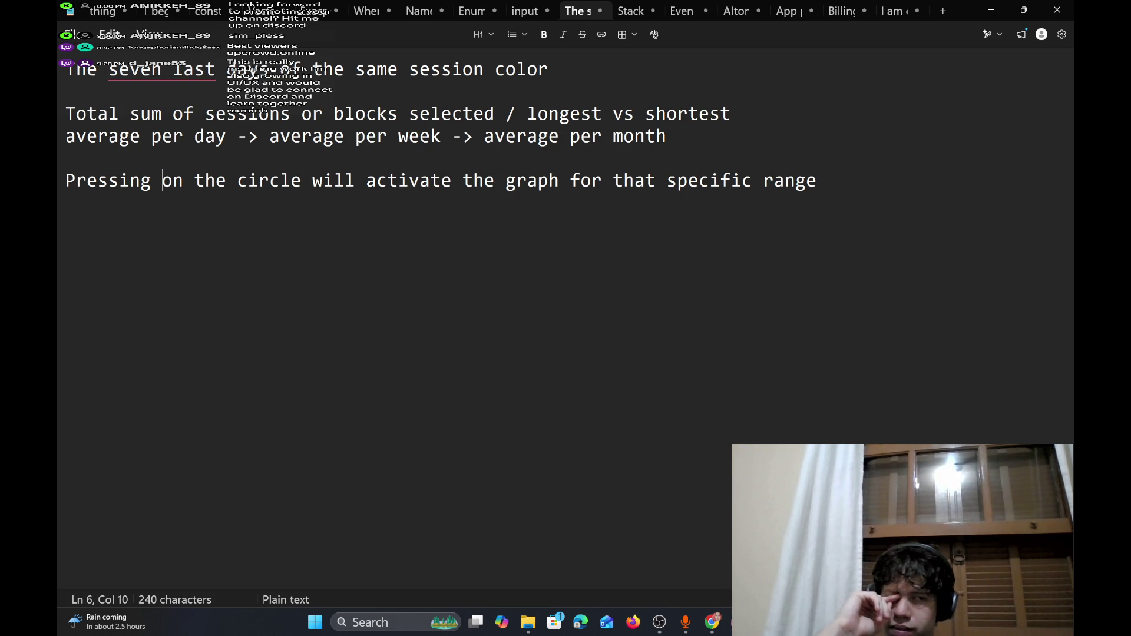
Change 'Pressing' to 'Selecting', add 'color ' before 'circle' and remove the word 'range'.
key(BackSpace)
key(BackSpace)
key(BackSpace)
key(BackSpace)
key(BackSpace)
key(BackSpace)
key(BackSpace)
key(BackSpace)
key(BackSpace)
text(Selecting)
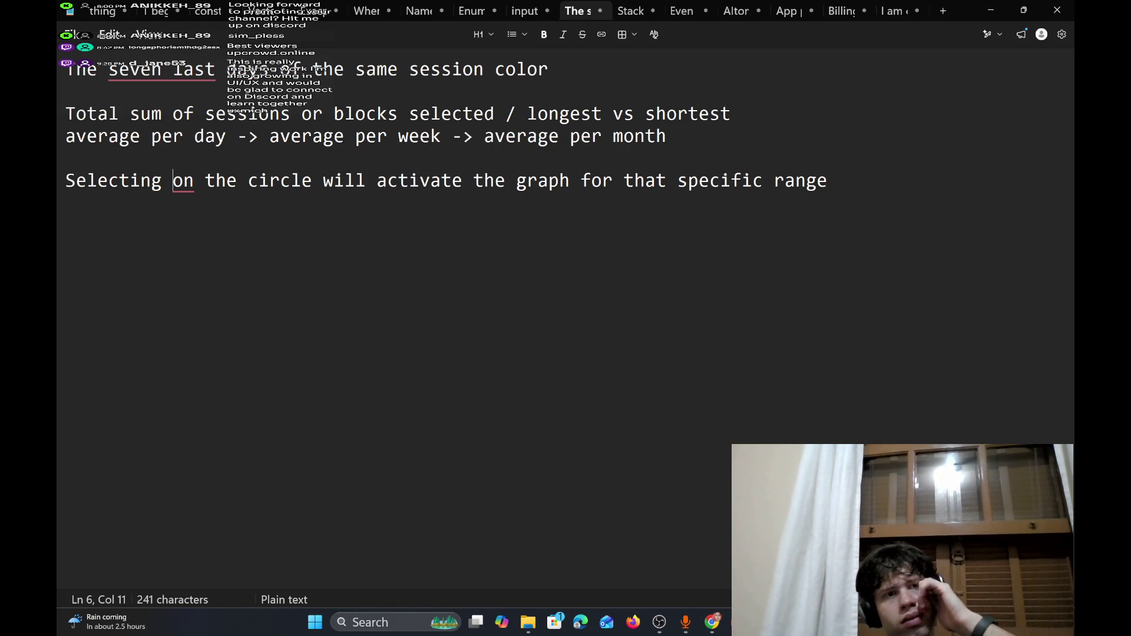
key(Right)
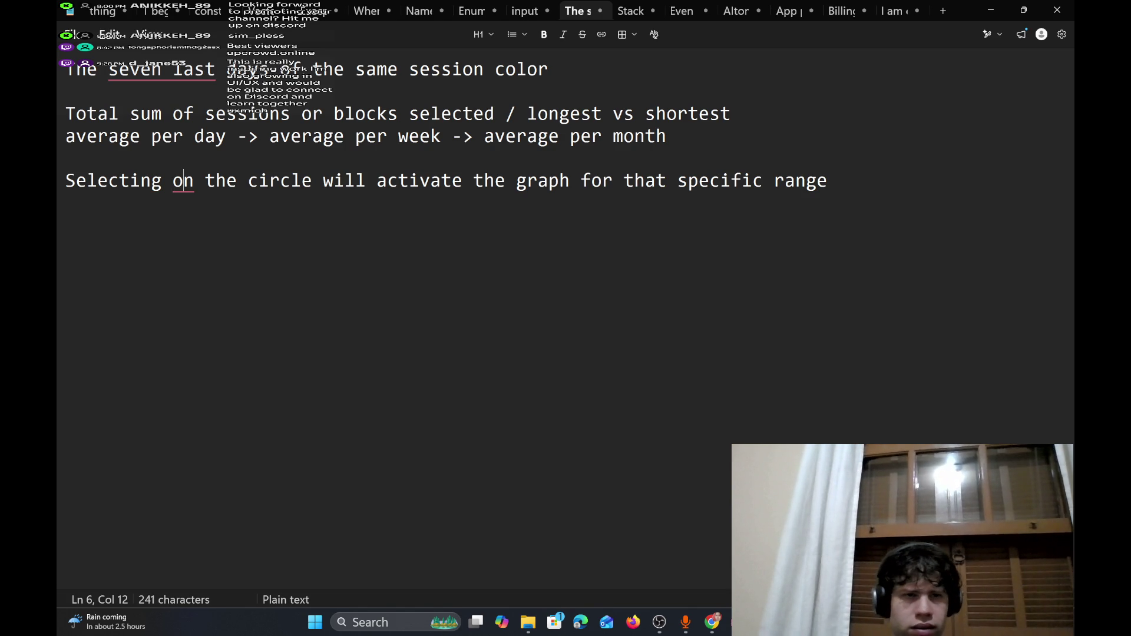
text(color)
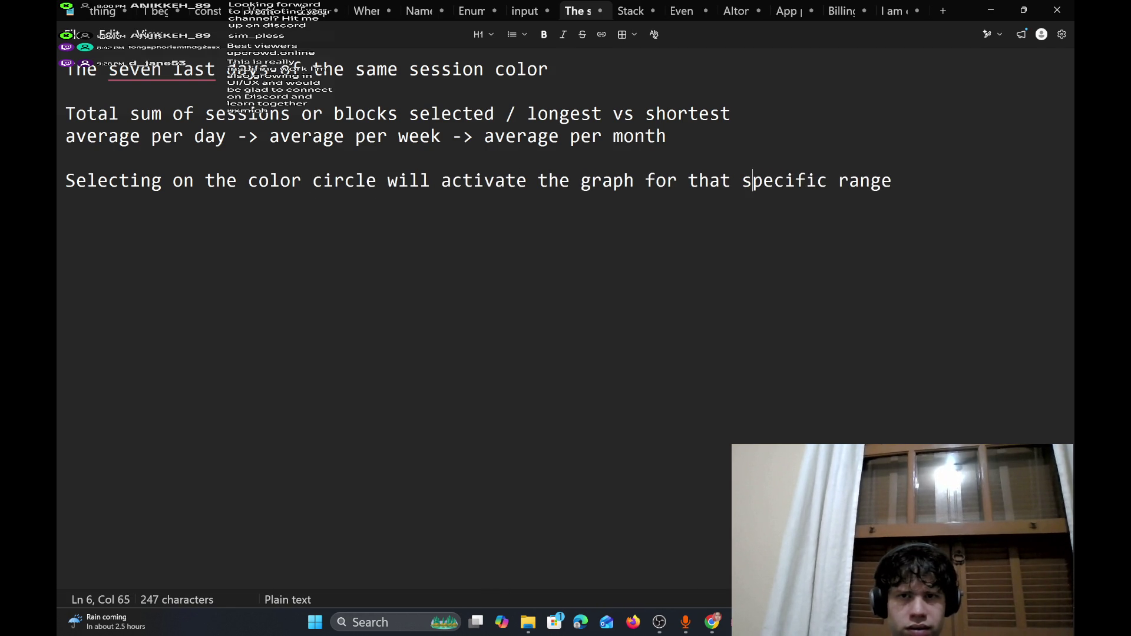
key(Right)
key(Right)
key(BackSpace)
key(BackSpace)
key(BackSpace)
key(BackSpace)
key(BackSpace)
text(category)
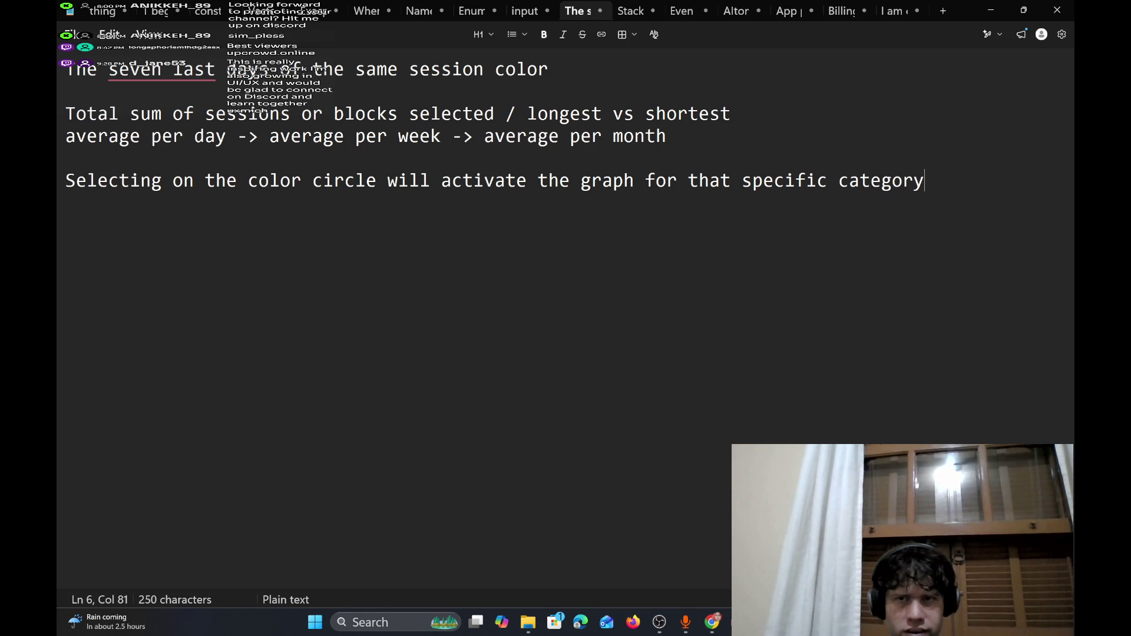
text(()
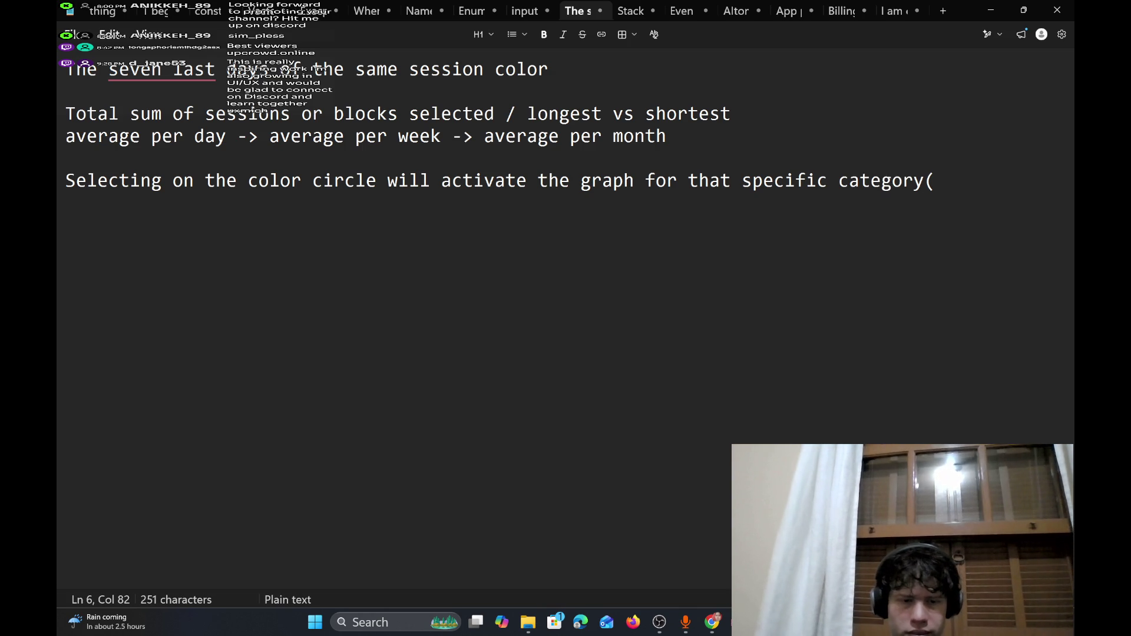
text(day)
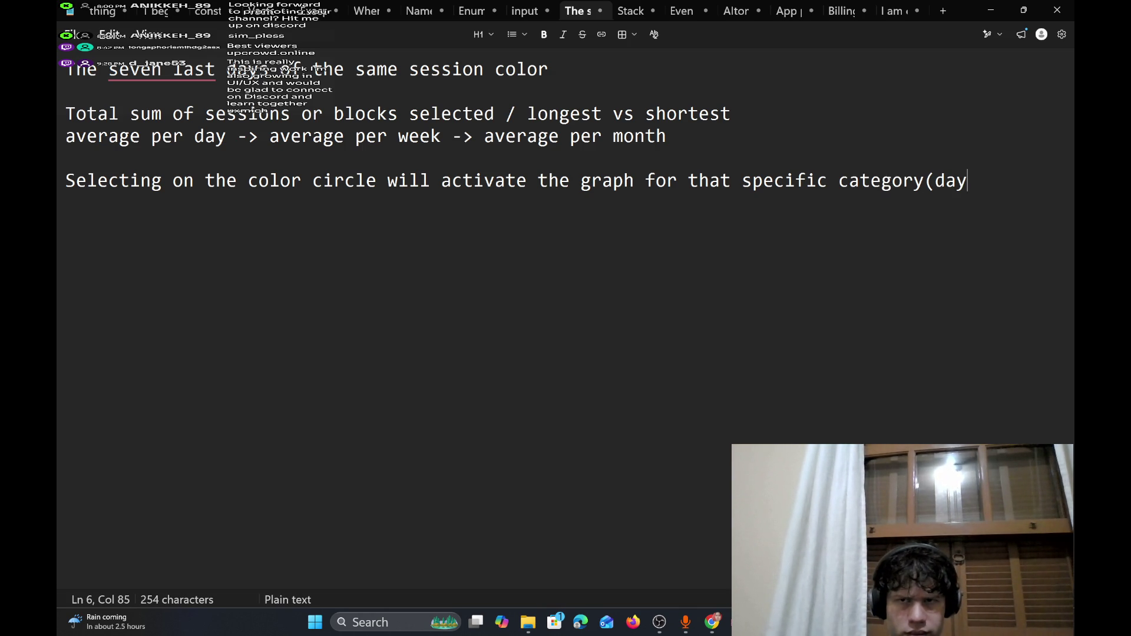
text(ily/)
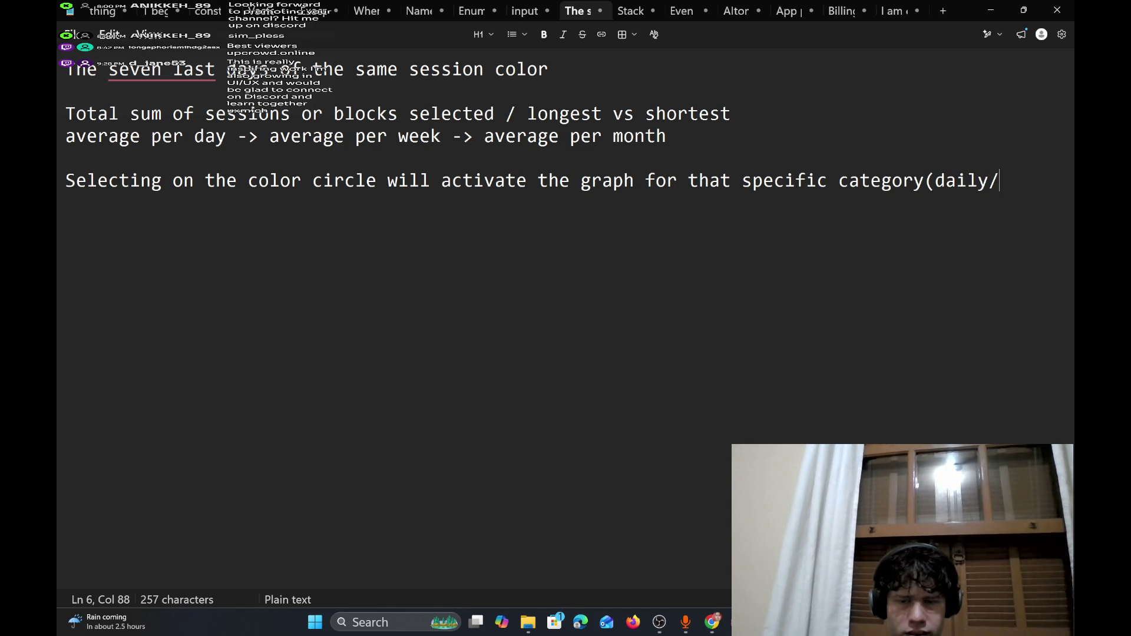
key(Left)
key(Left)
key(Left)
key(Left)
key(Left)
text(session)
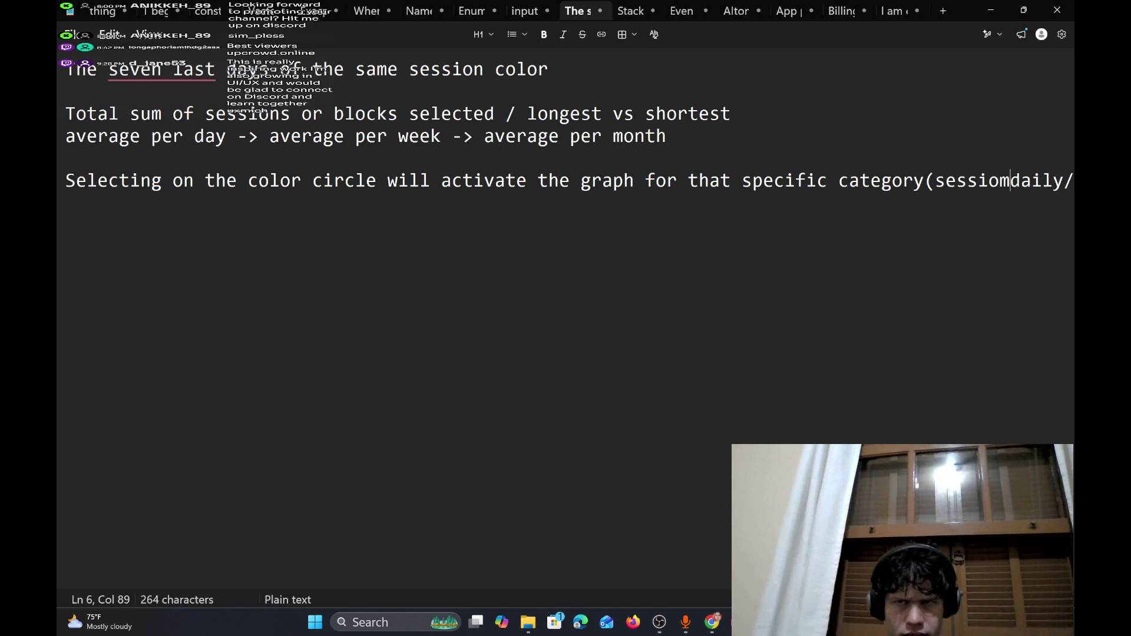
Write 'category(session or block/daily/', fixing the 'sessiom' typo and undoing the weekly/monthly text.
key(BackSpace)
text(n or )
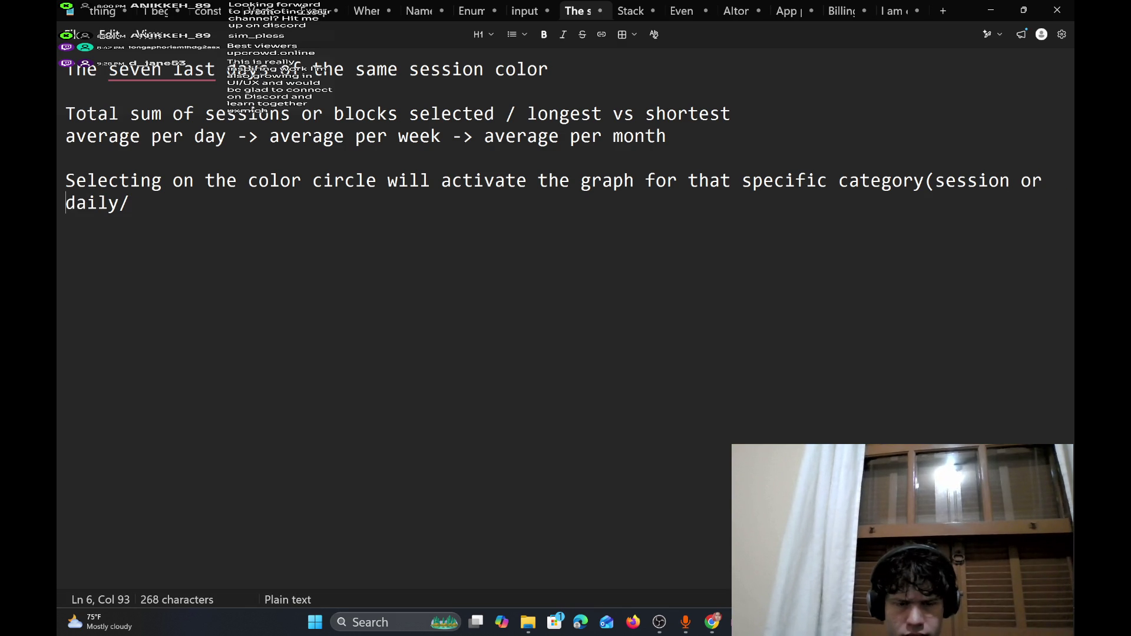
text(block)
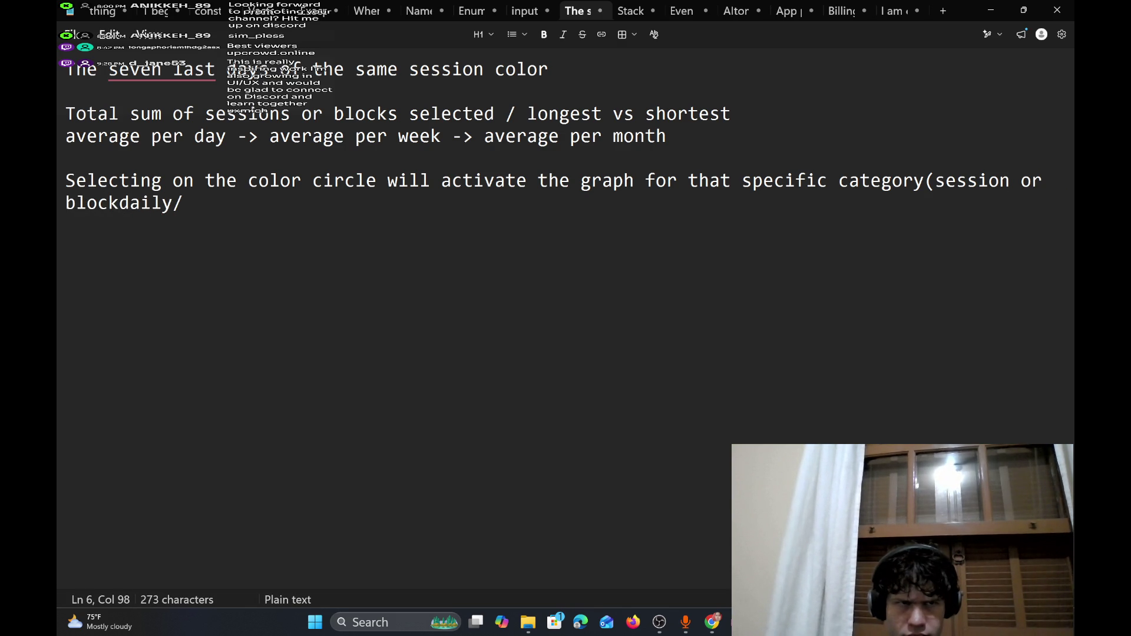
key(BackSpace)
text(/)
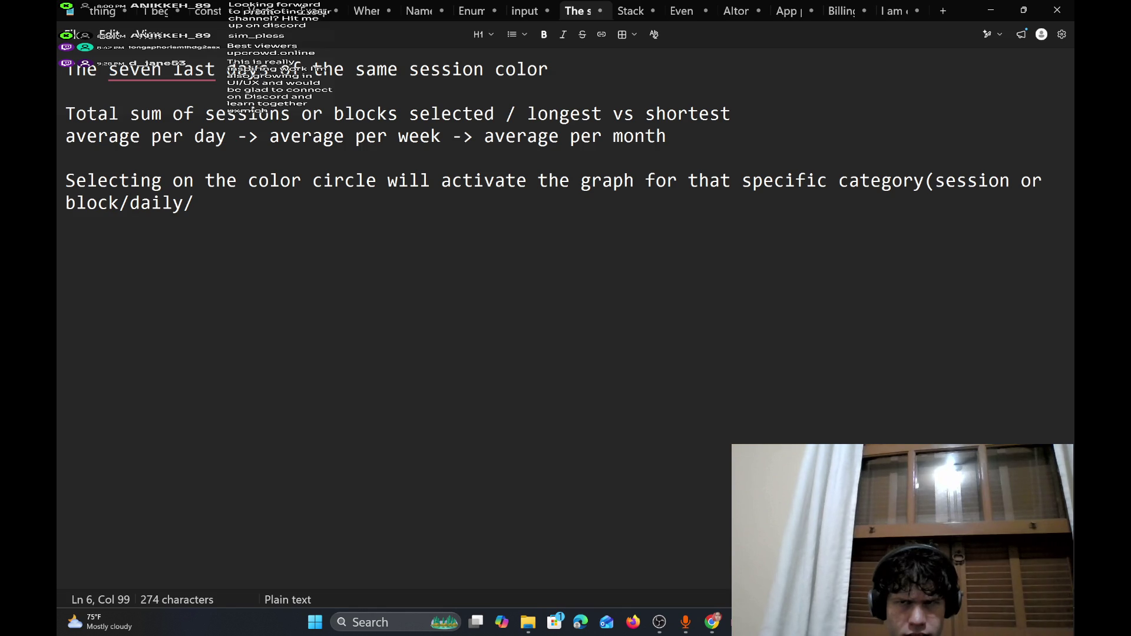
key(End)
key(Down)
key(Left)
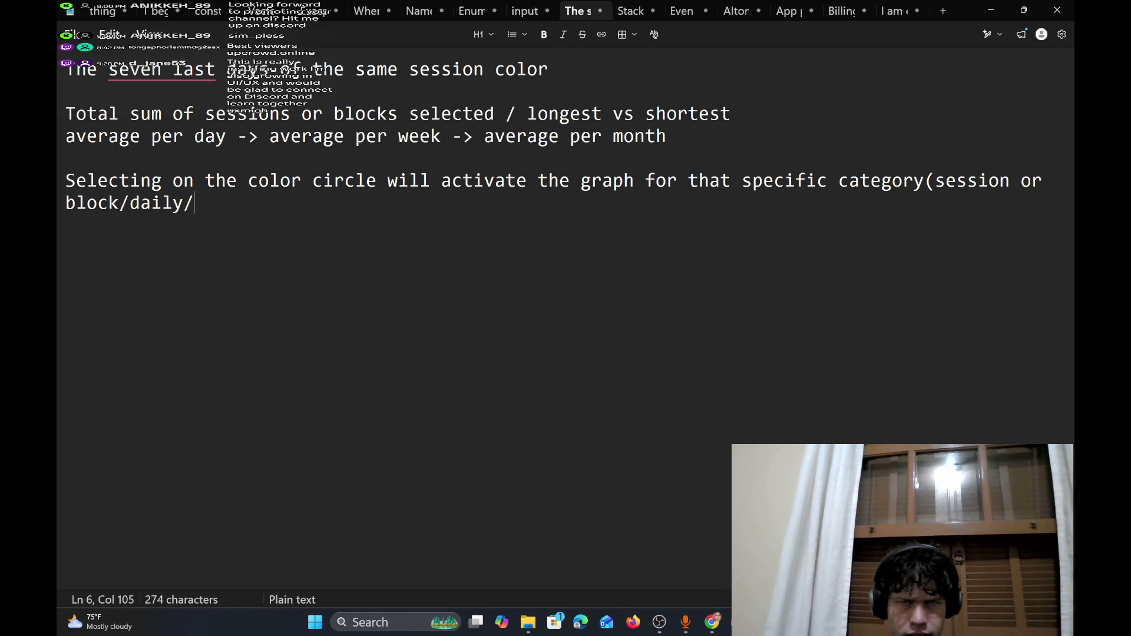
text(weekly/monthly)
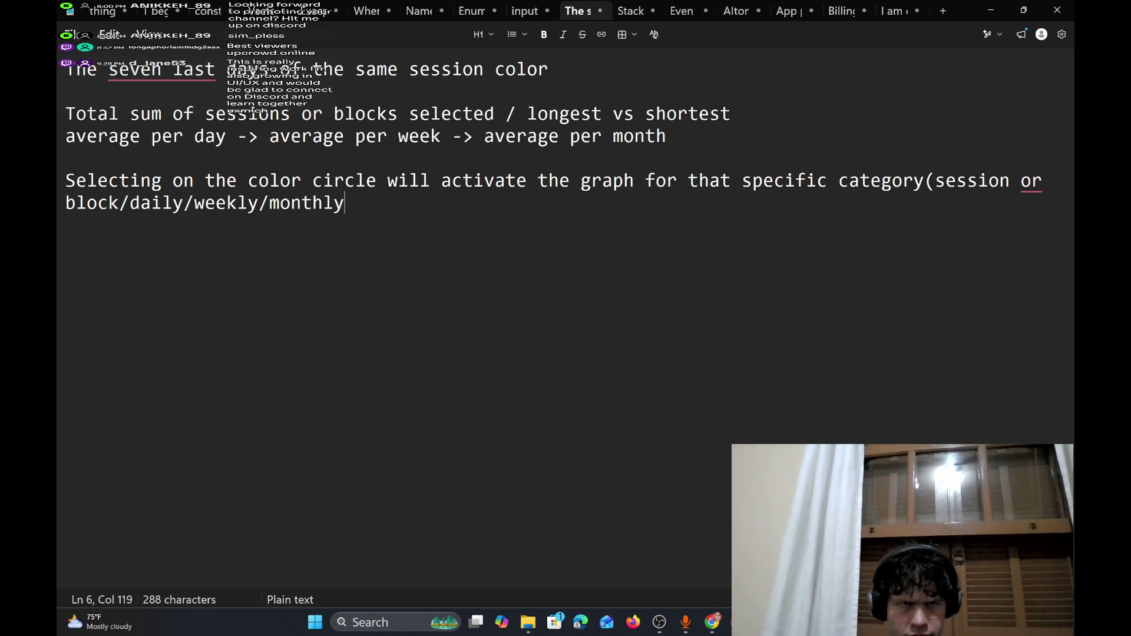
text())
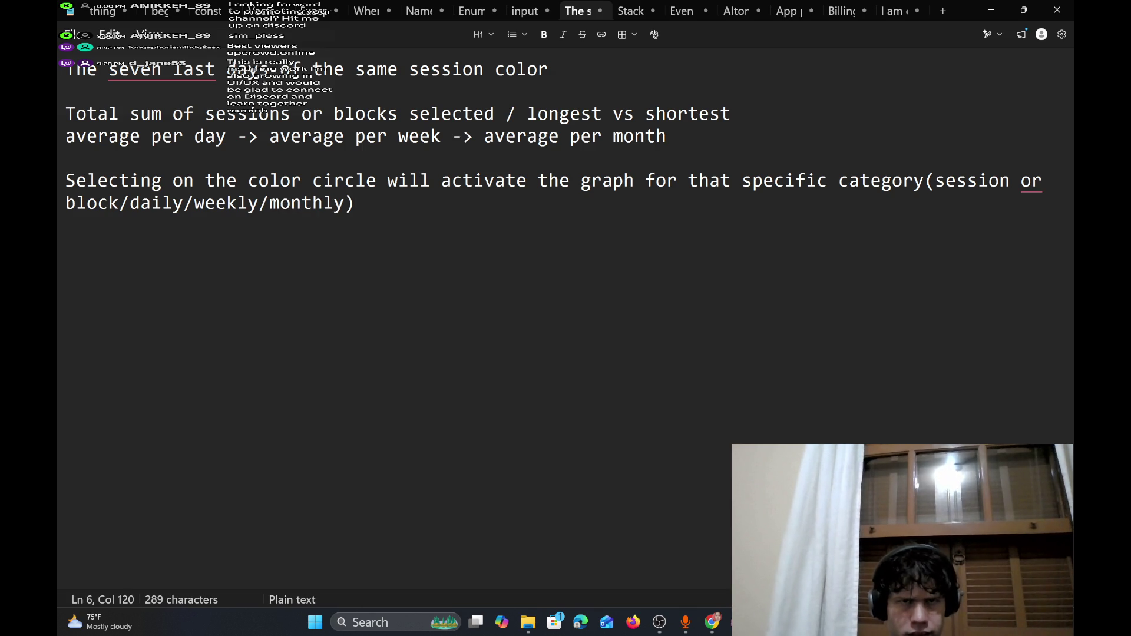
key(ctrl+BackSpace)
key(ctrl+BackSpace)
key(ctrl+BackSpace)
key(Down)
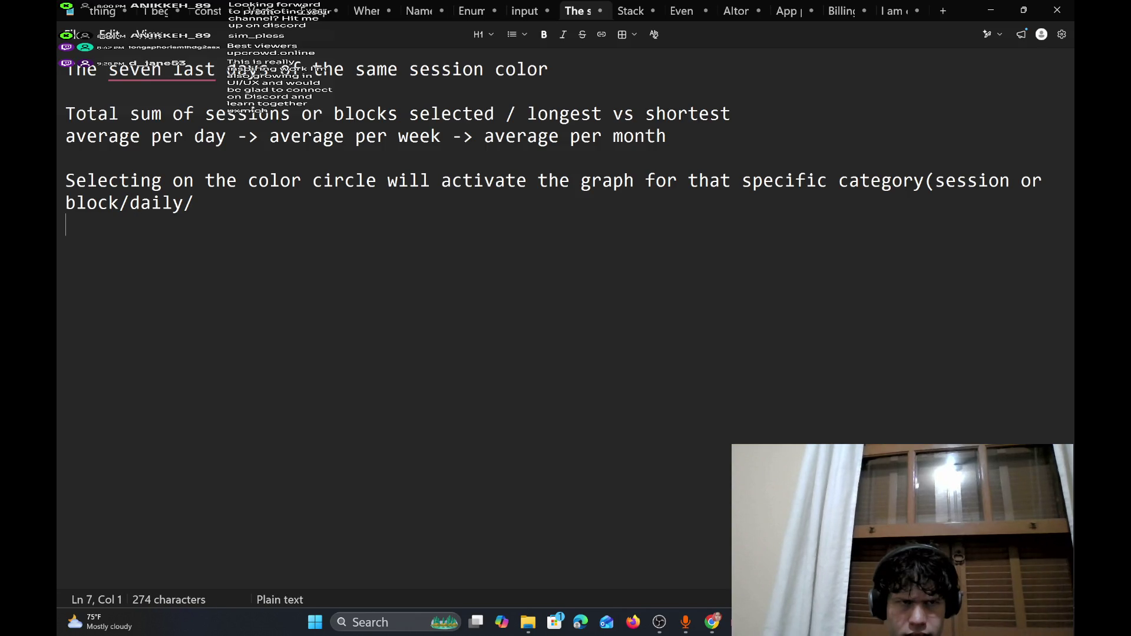
Finish the graph line as 'block/daily/weekly/monthly)' and minimize the Social Stream dashboard.
key(Left)
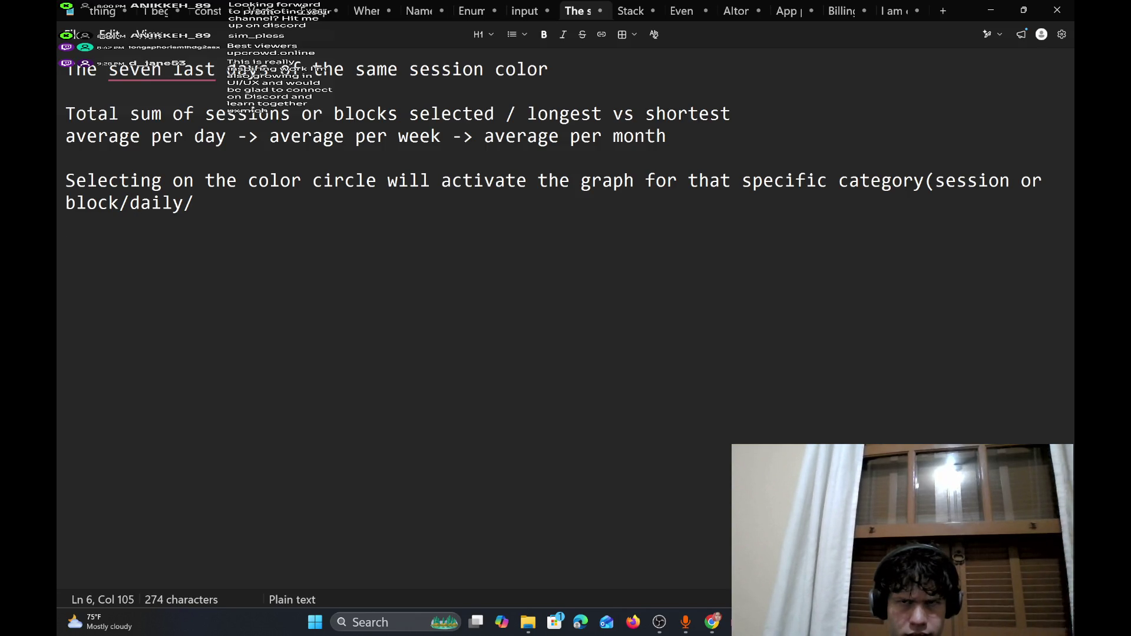
text(weekly)
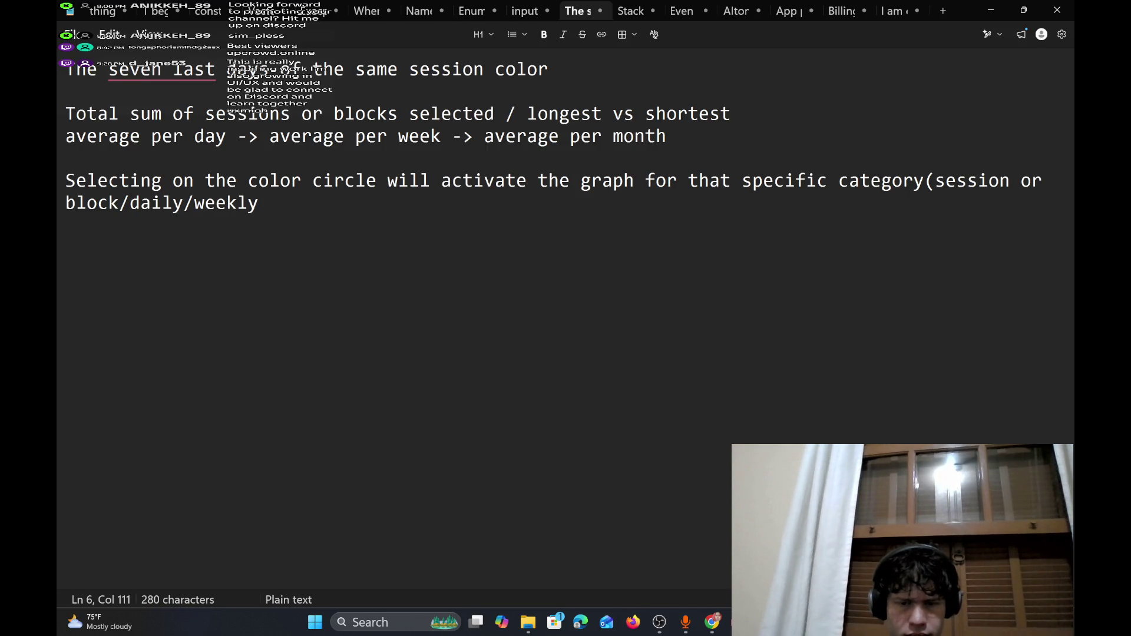
text(/monthly))
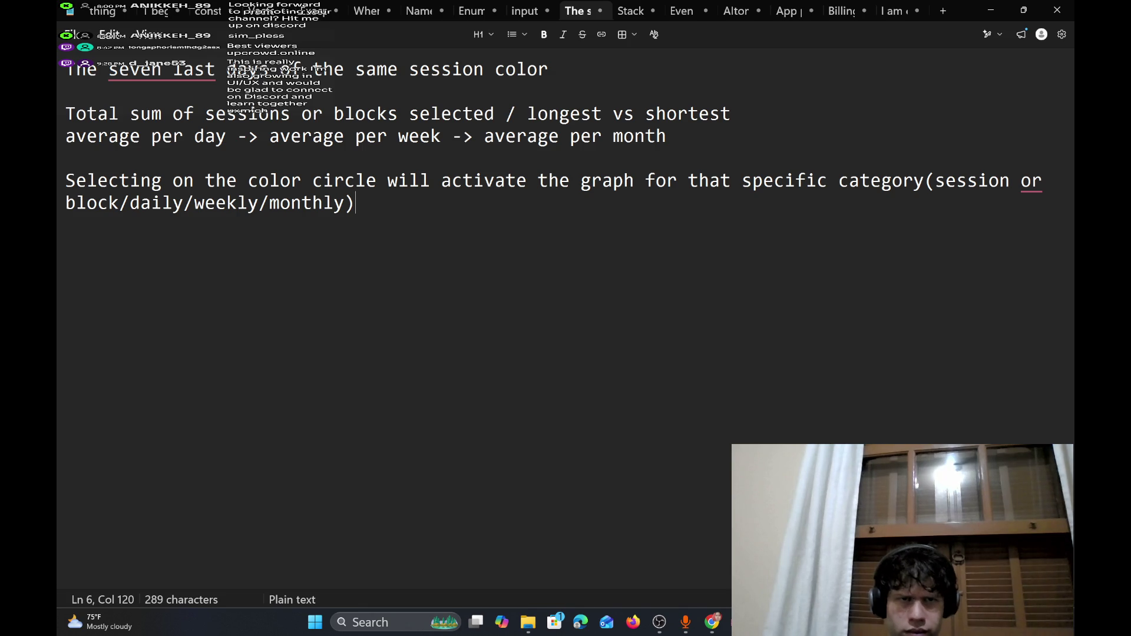
click(377, 181)
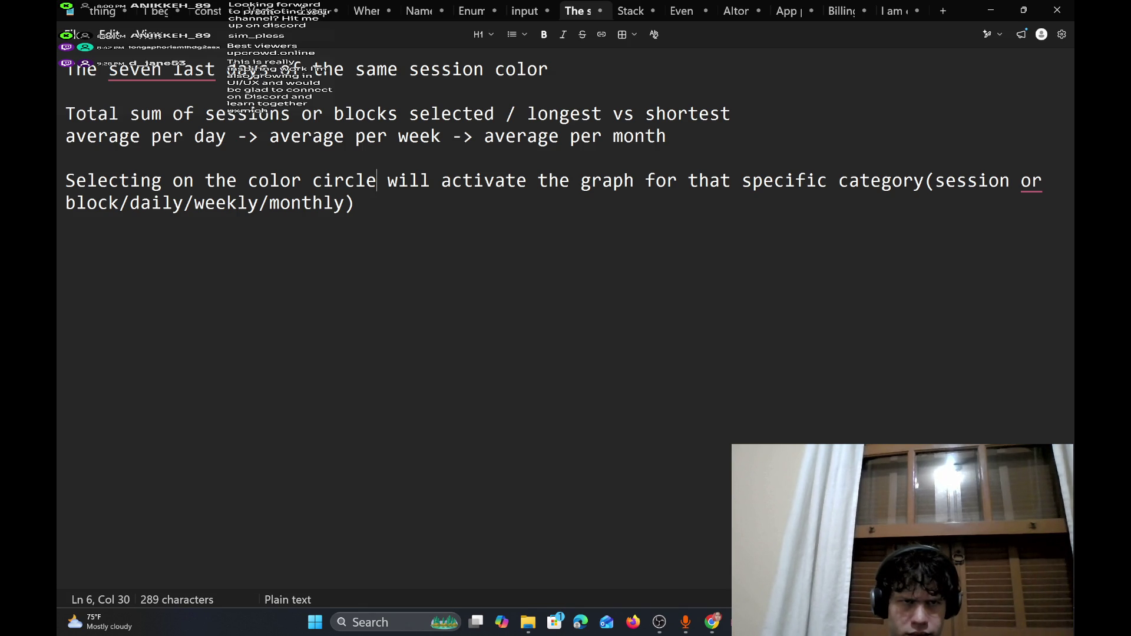
key(shift+Left)
key(shift+Left)
key(shift+Left)
key(shift+Left)
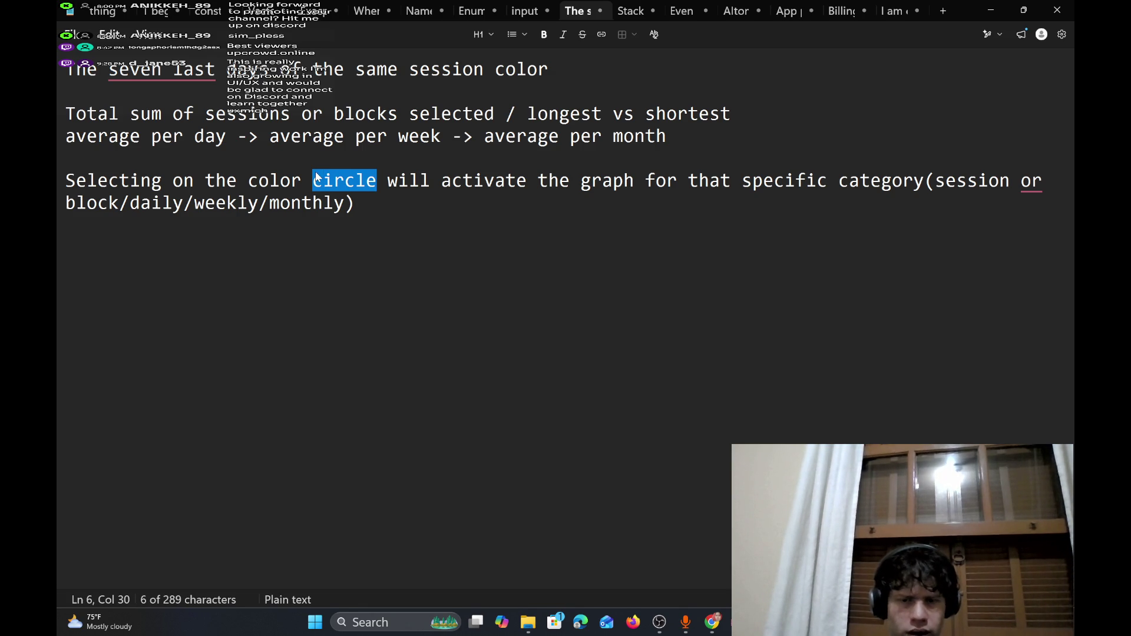
text(access)
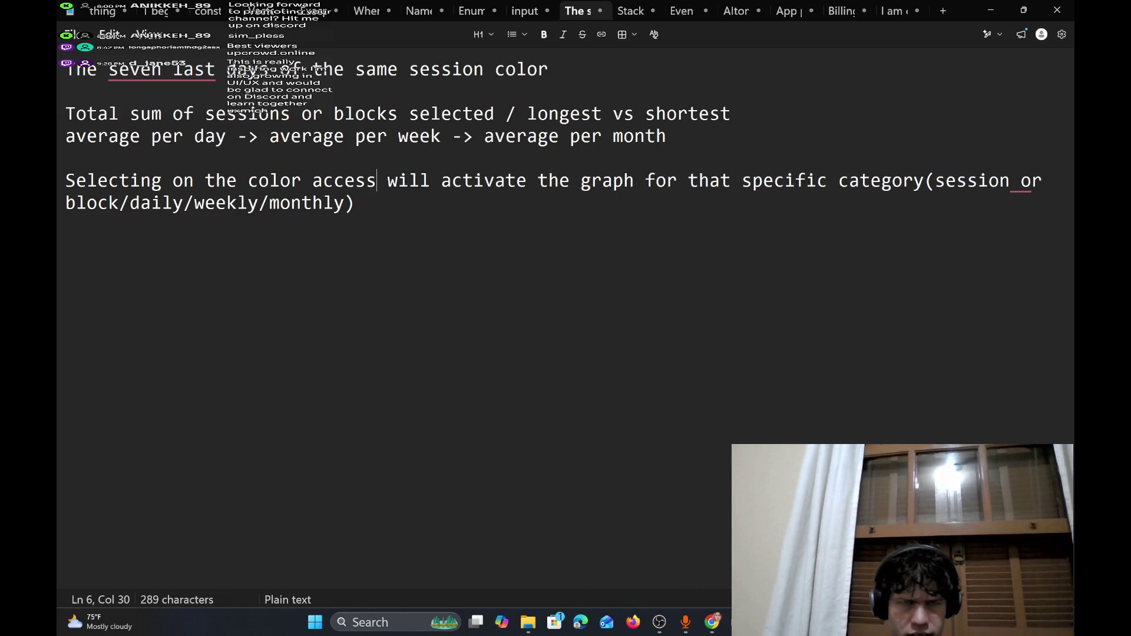
text(or)
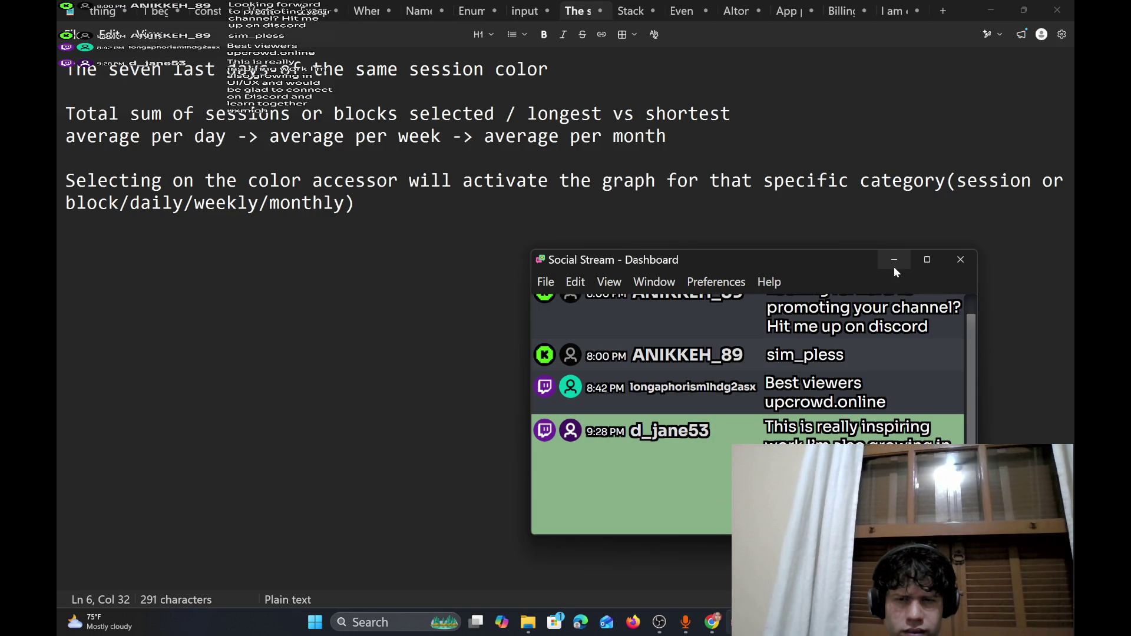
click(893, 260)
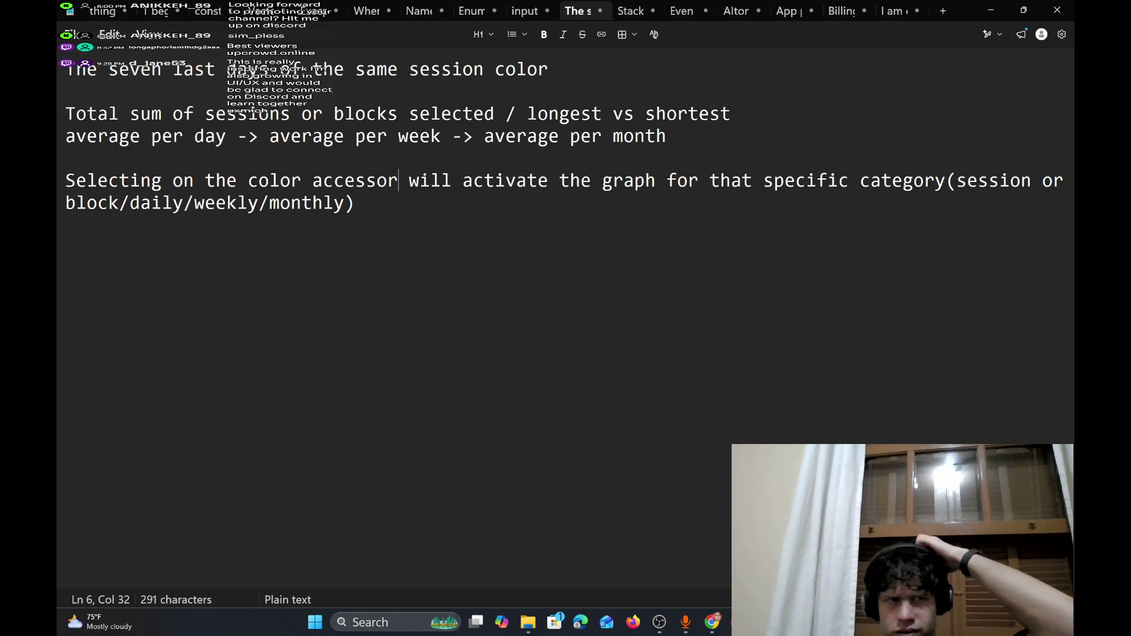
Accept the 'on' removal and 'last seven' suggestions, then switch to the C++ stream operator note.
key(ctrl+End)
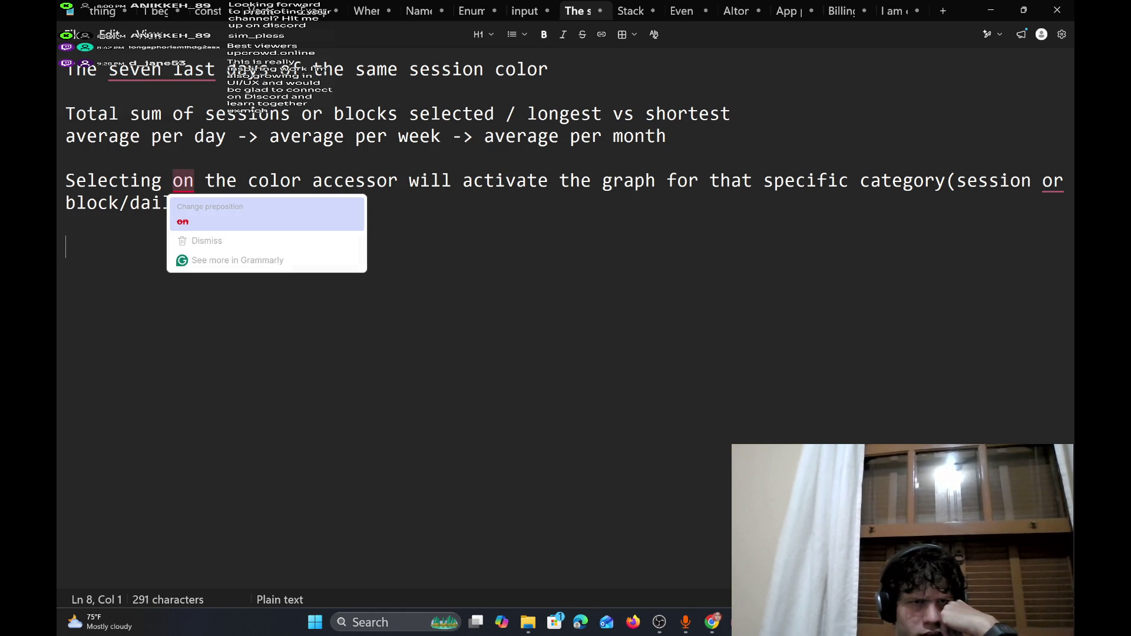
click(182, 221)
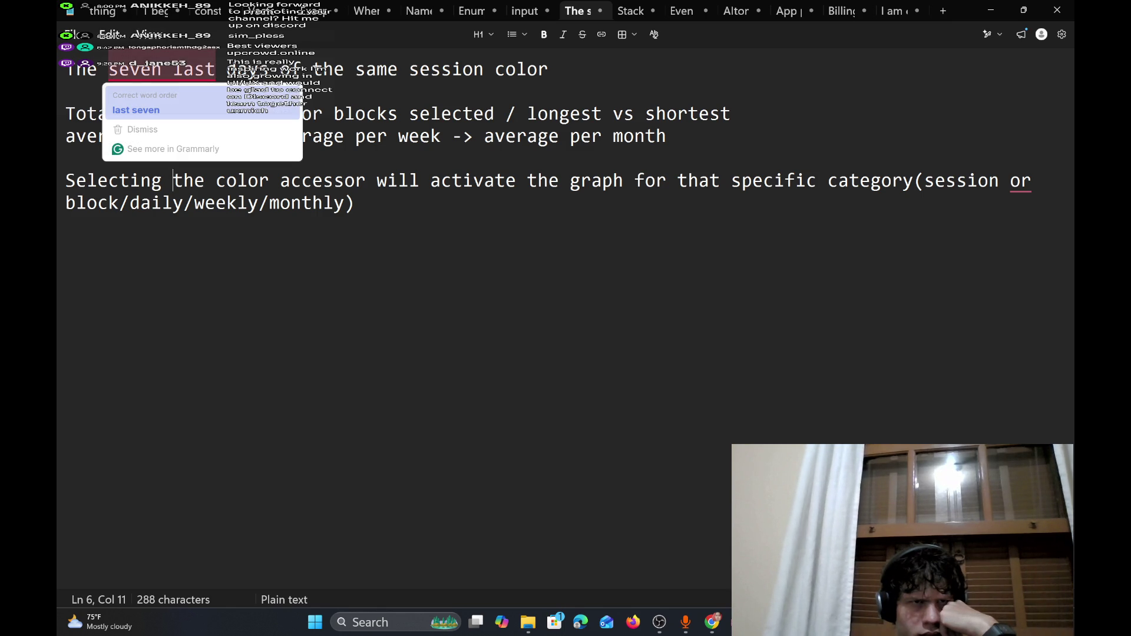
click(136, 109)
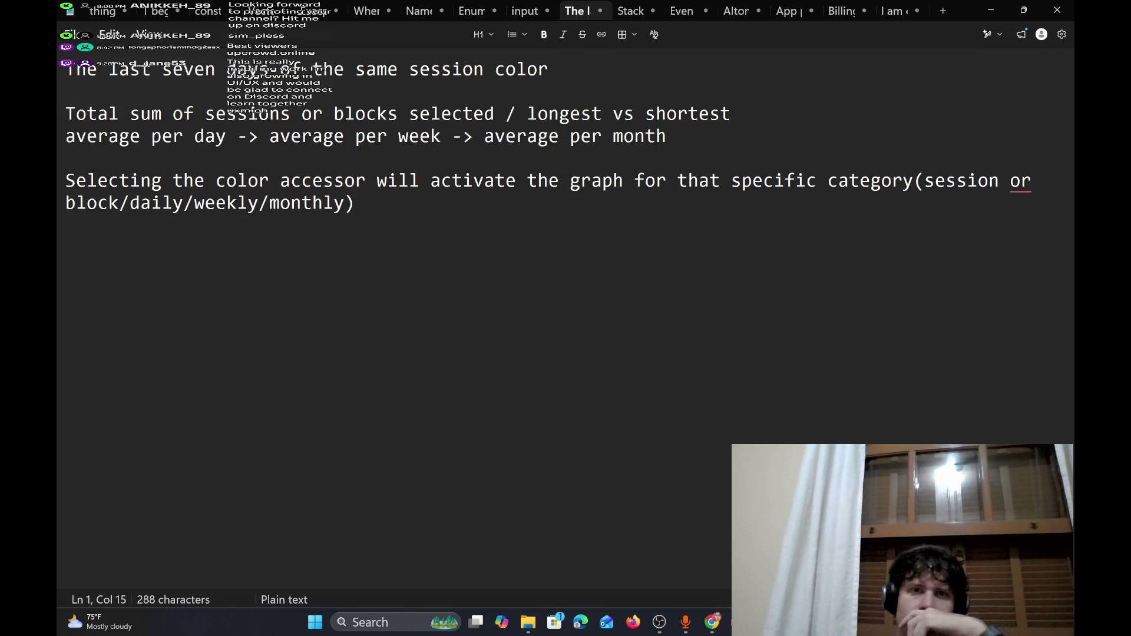
click(524, 9)
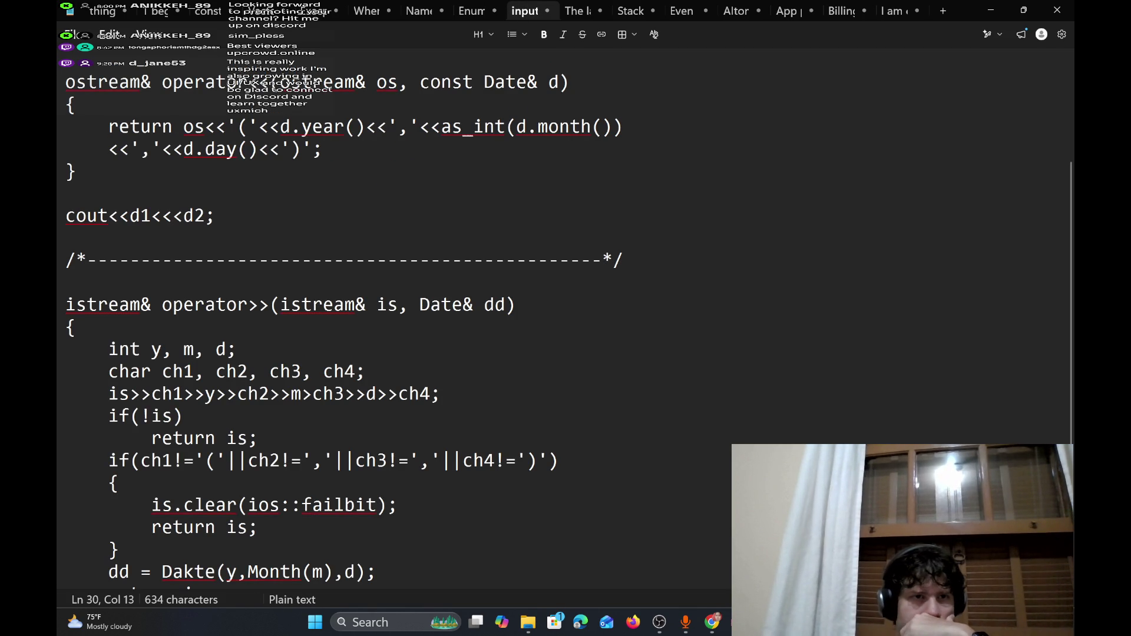
Browse the averages, stacking, graph-coordinate and app-name tabs, ending on the App plan notes.
click(579, 9)
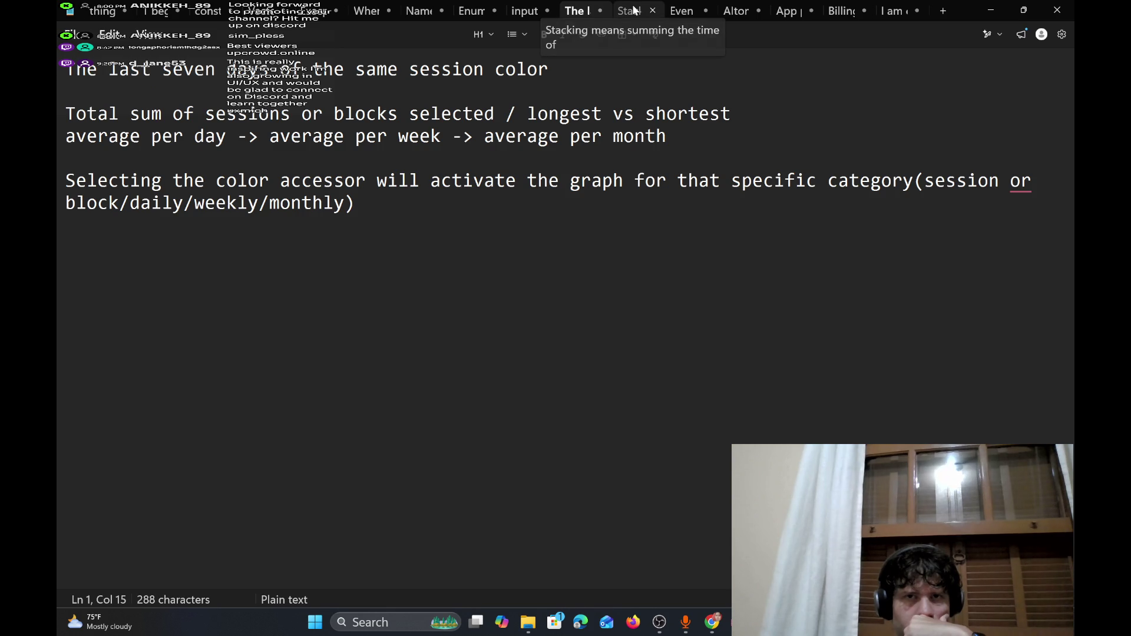
click(633, 10)
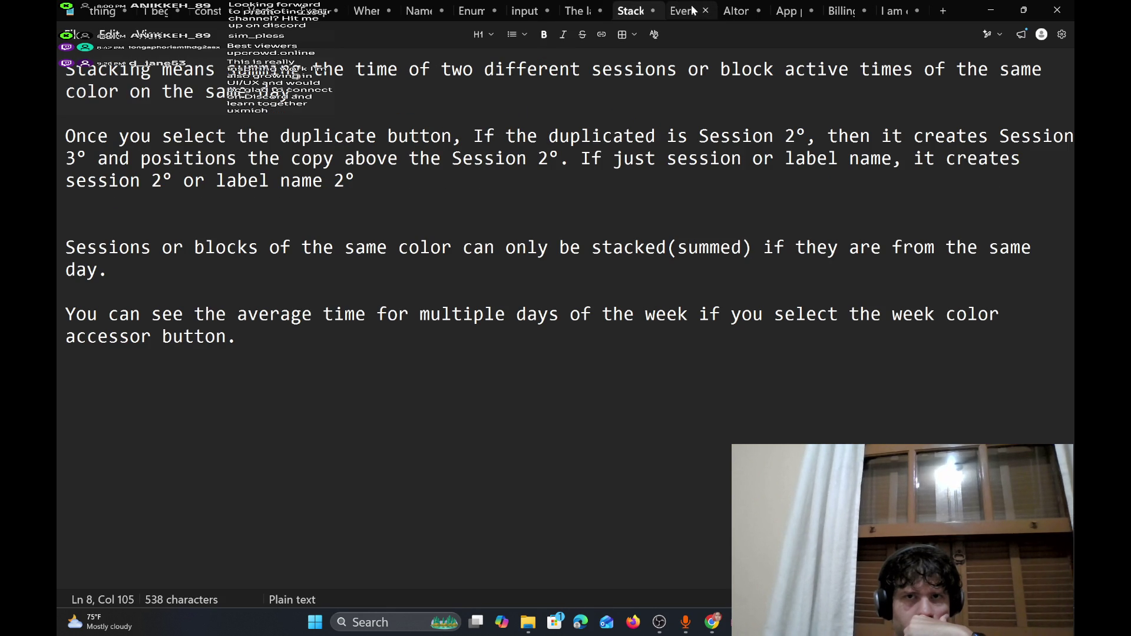
click(686, 9)
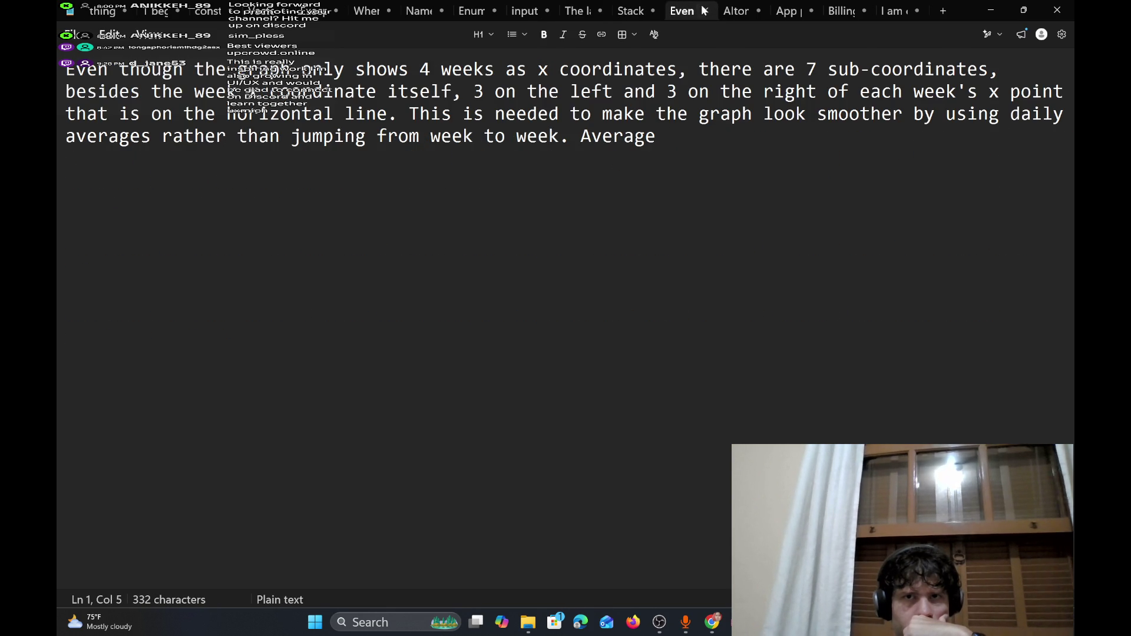
click(732, 8)
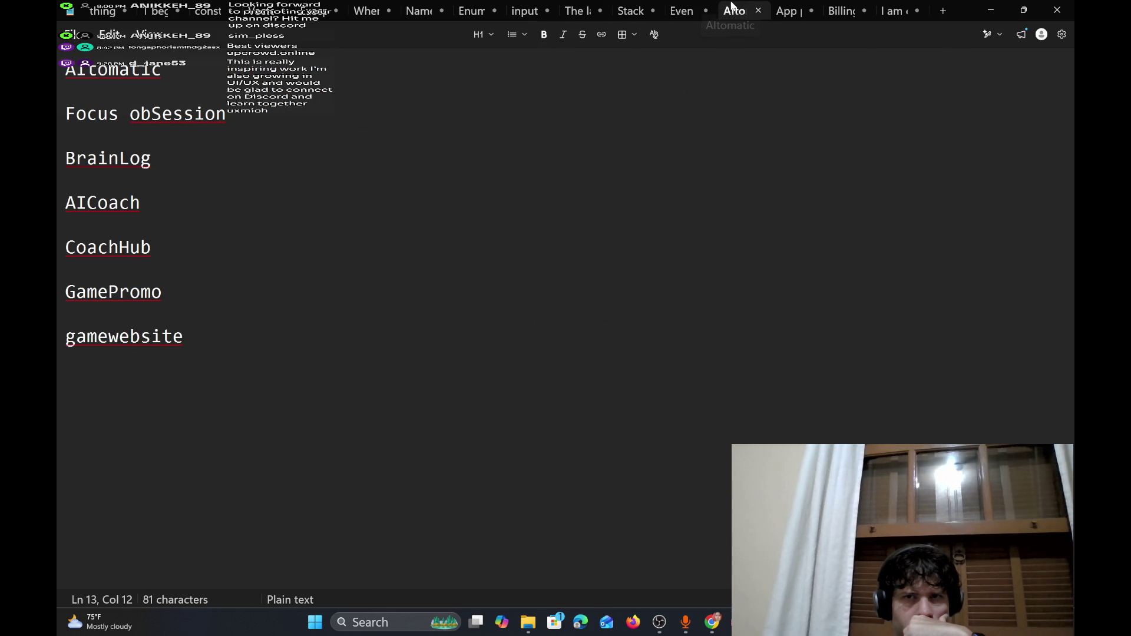
click(653, 8)
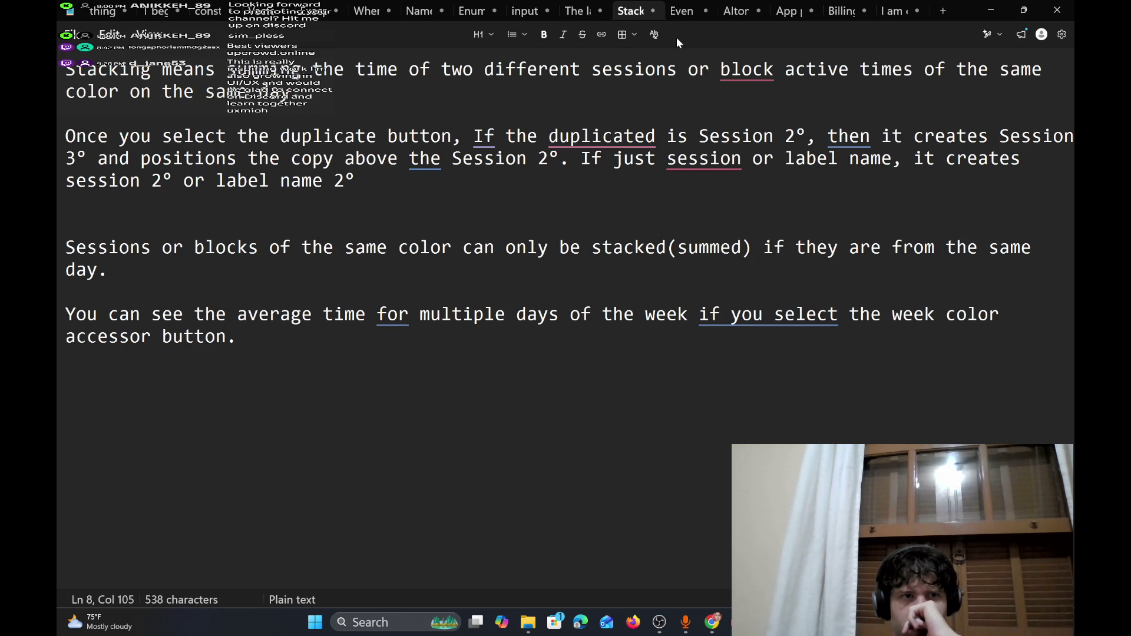
click(732, 9)
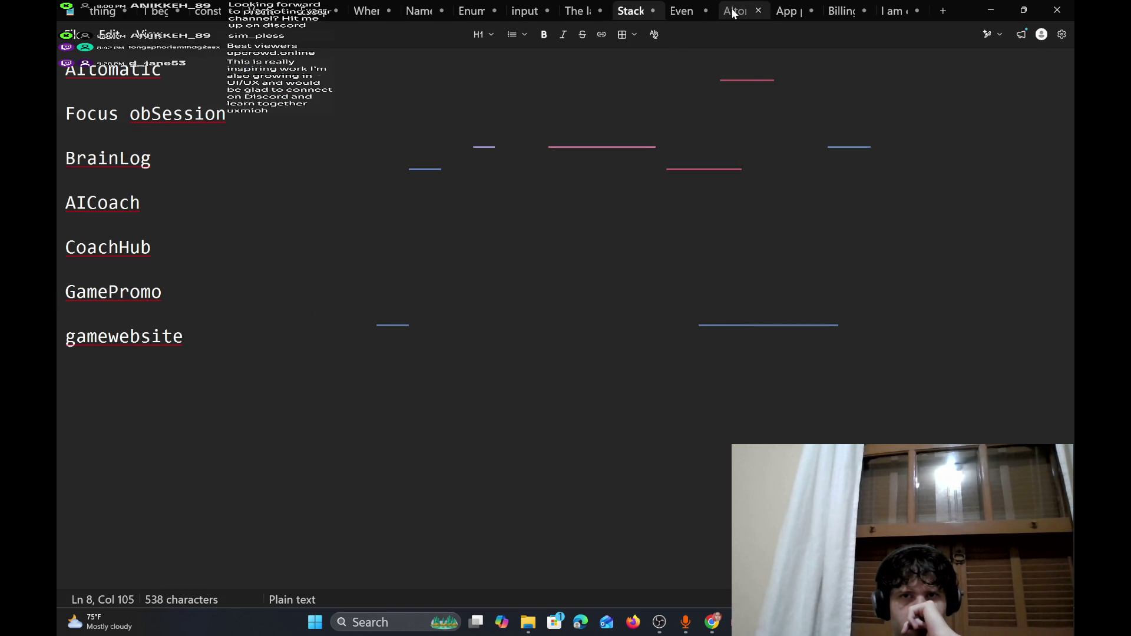
click(791, 8)
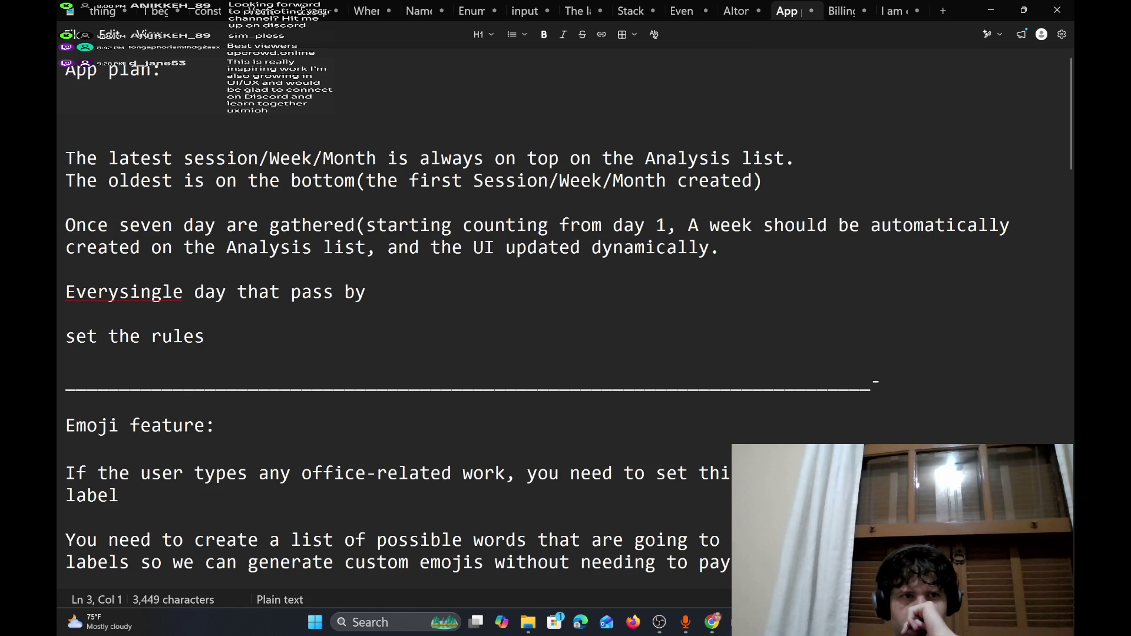
text(User start the app for the first time. First )
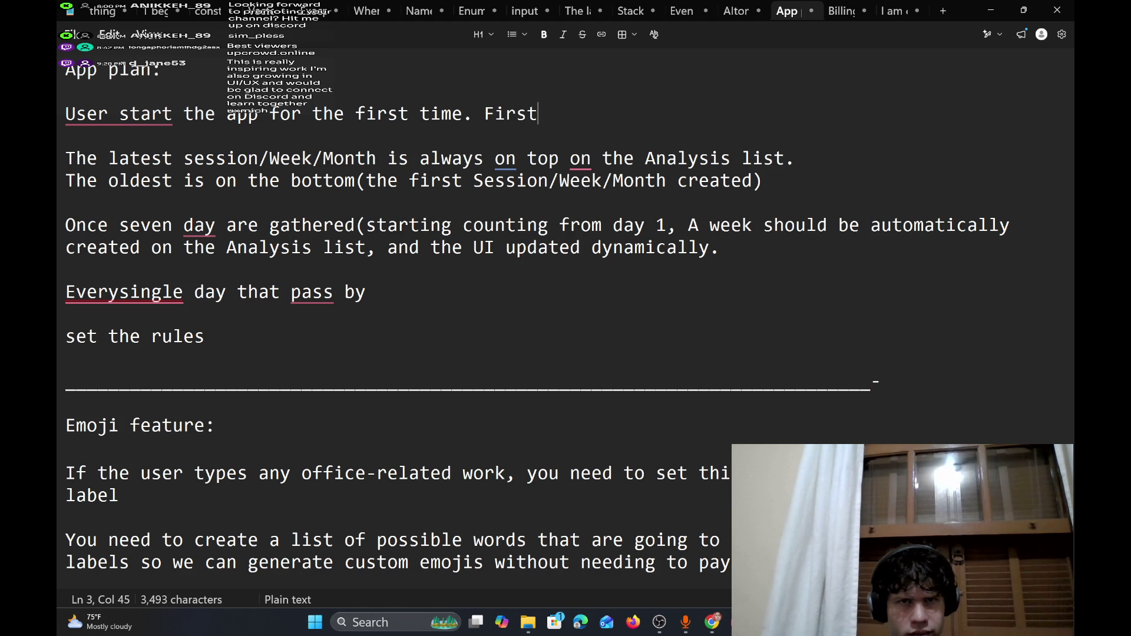
text(thing is)
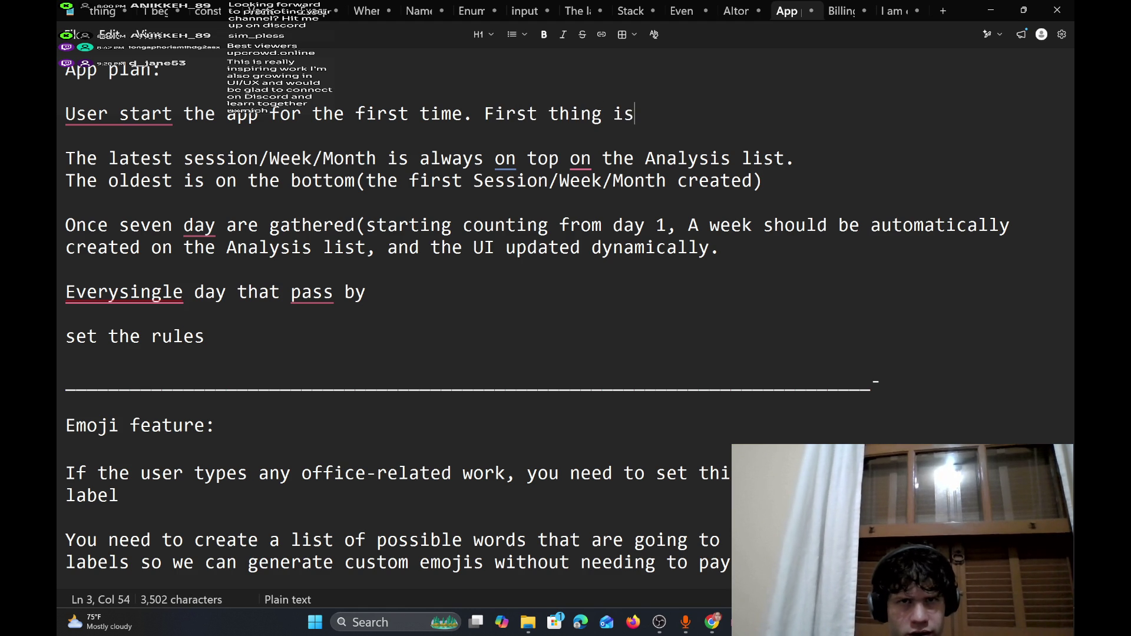
Write the first-launch line ending 'session tab empty. He select', rephrasing and fixing typos along the way.
key(BackSpace)
key(BackSpace)
key(BackSpace)
key(BackSpace)
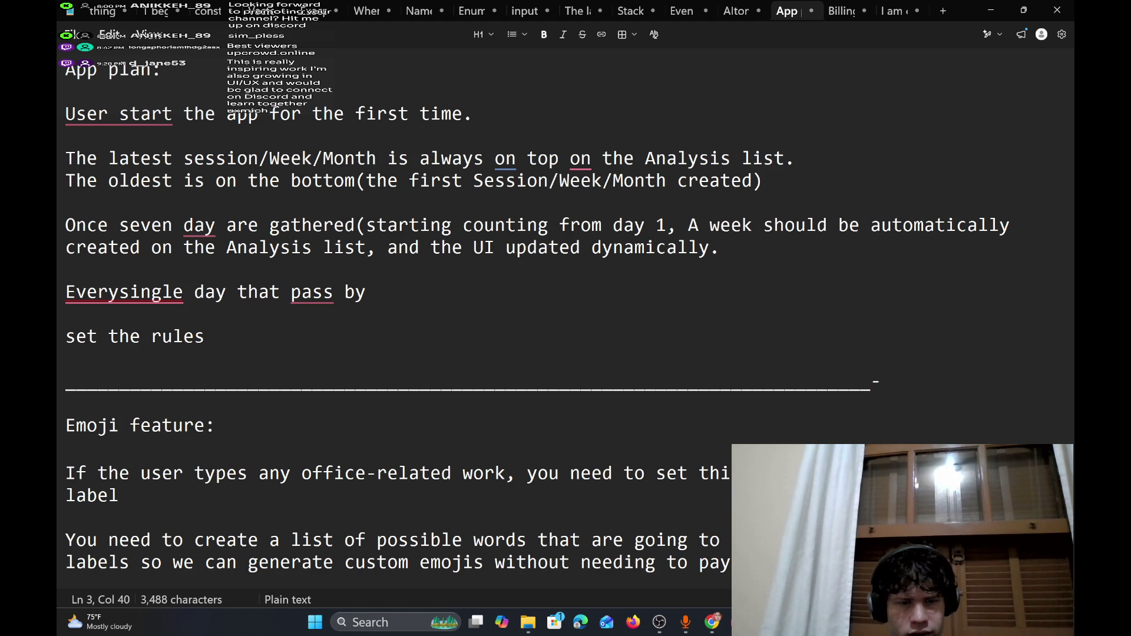
text(First t)
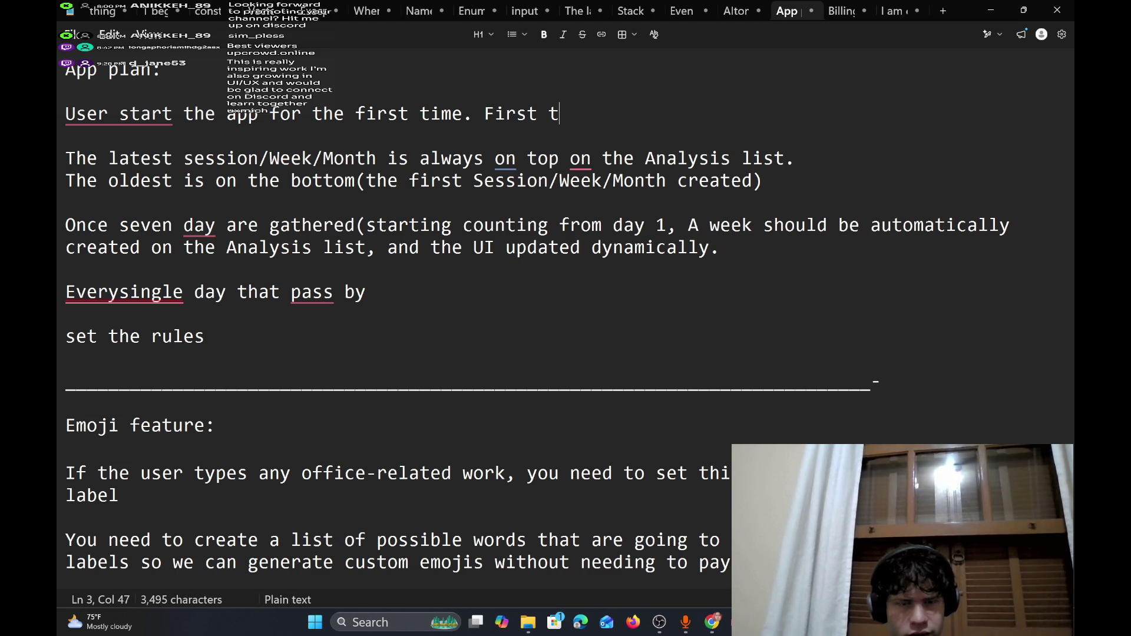
text(thing)
key(BackSpace)
key(BackSpace)
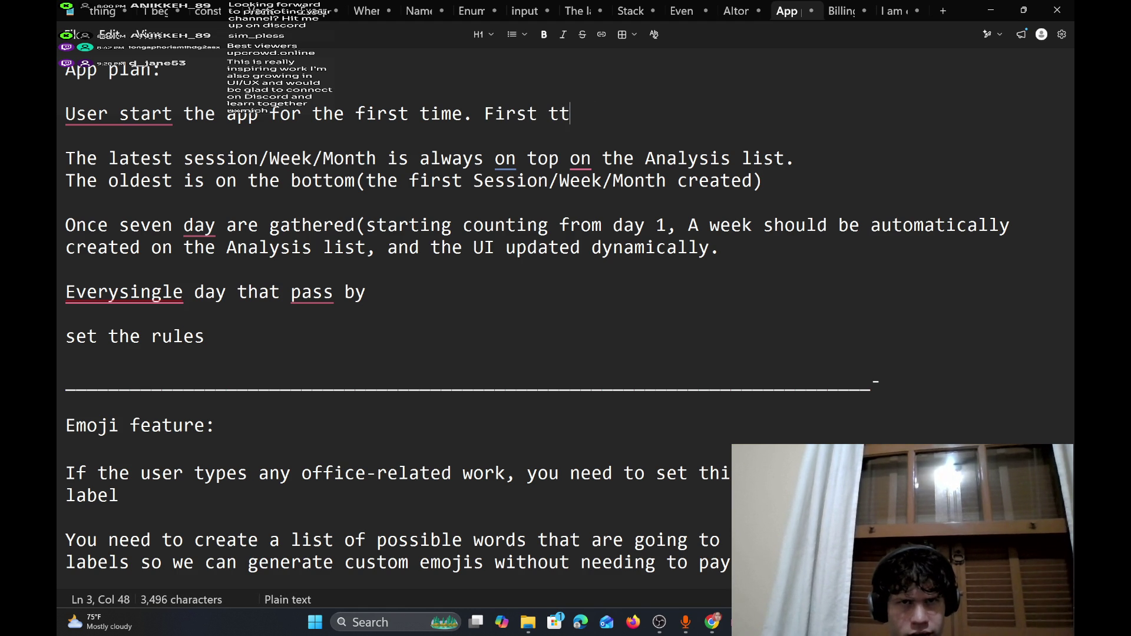
text(he does)
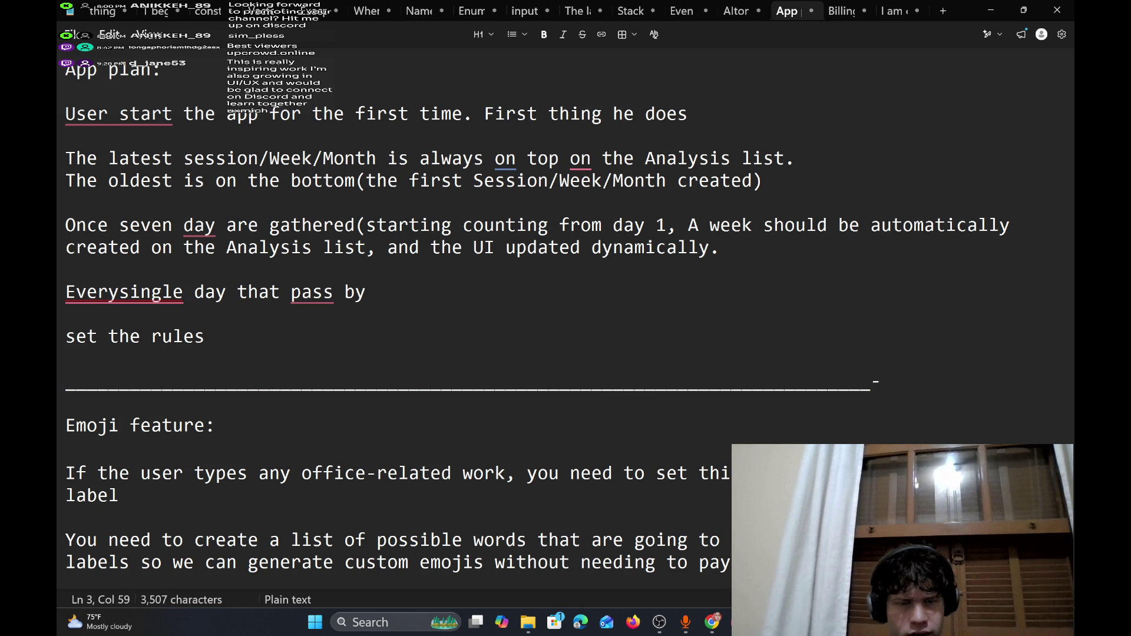
text( is open the)
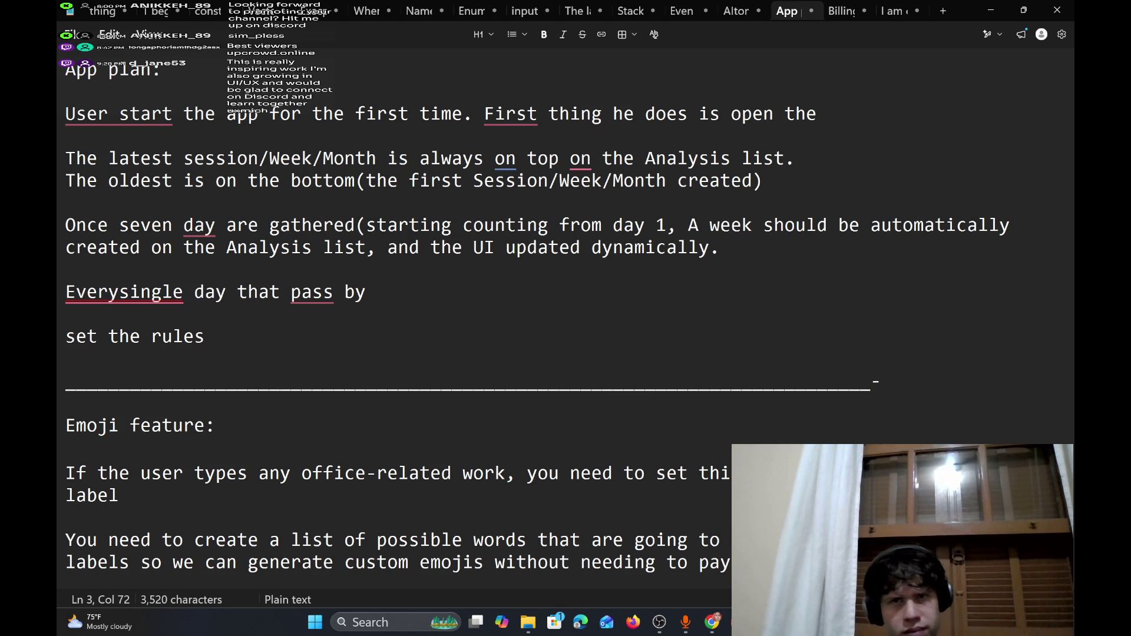
key(BackSpace)
key(BackSpace)
key(BackSpace)
key(BackSpace)
key(BackSpace)
key(BackSpace)
key(BackSpace)
text(see is )
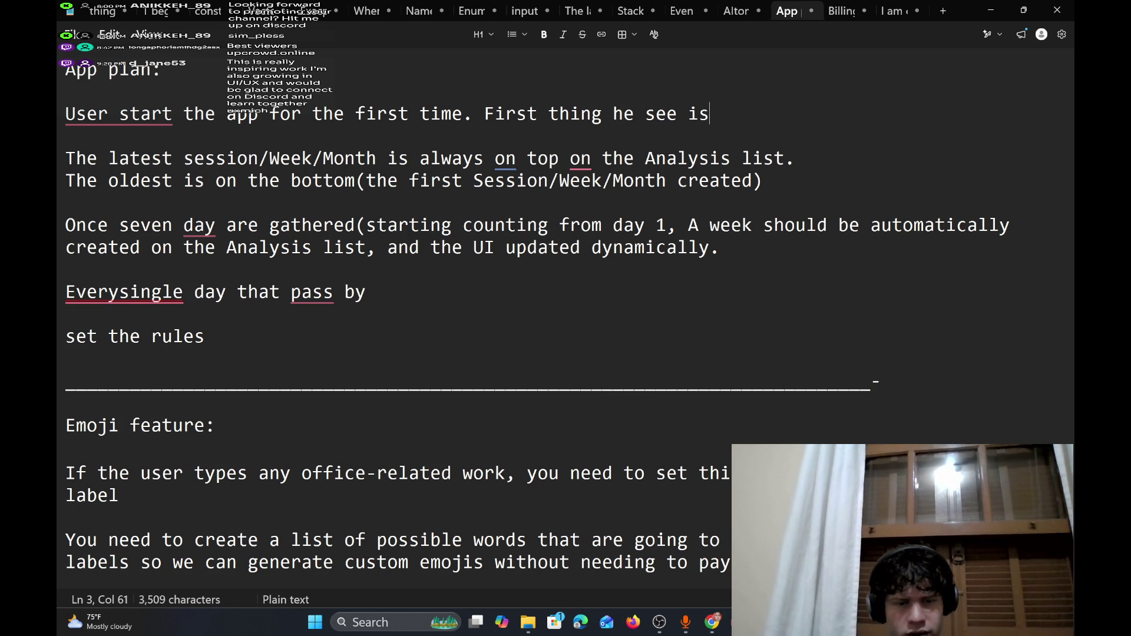
text(the session )
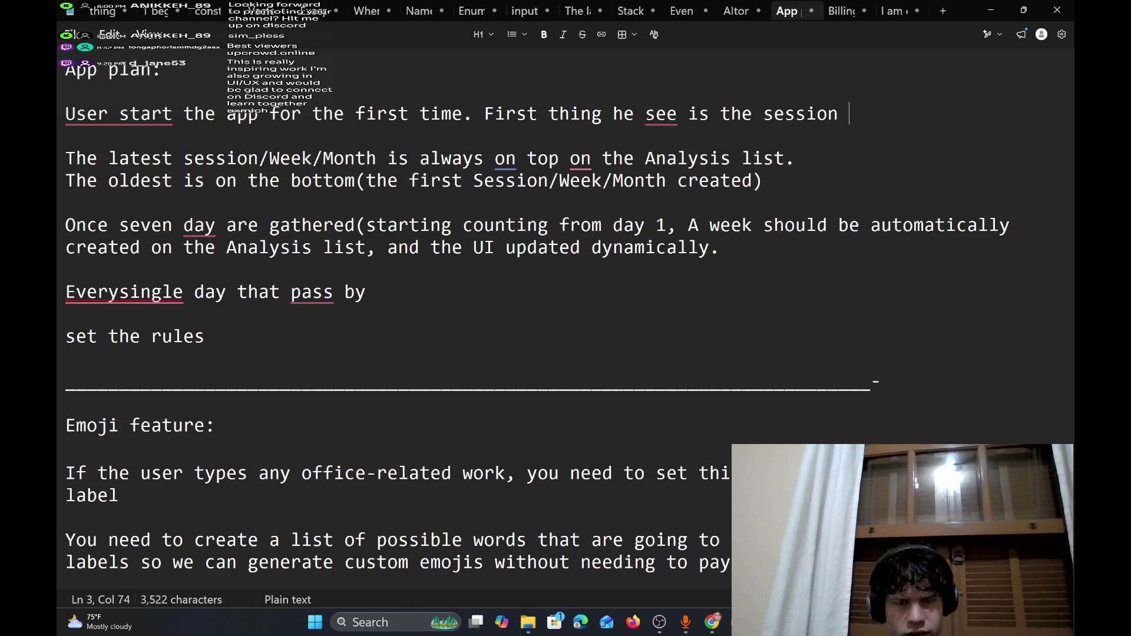
text(on )
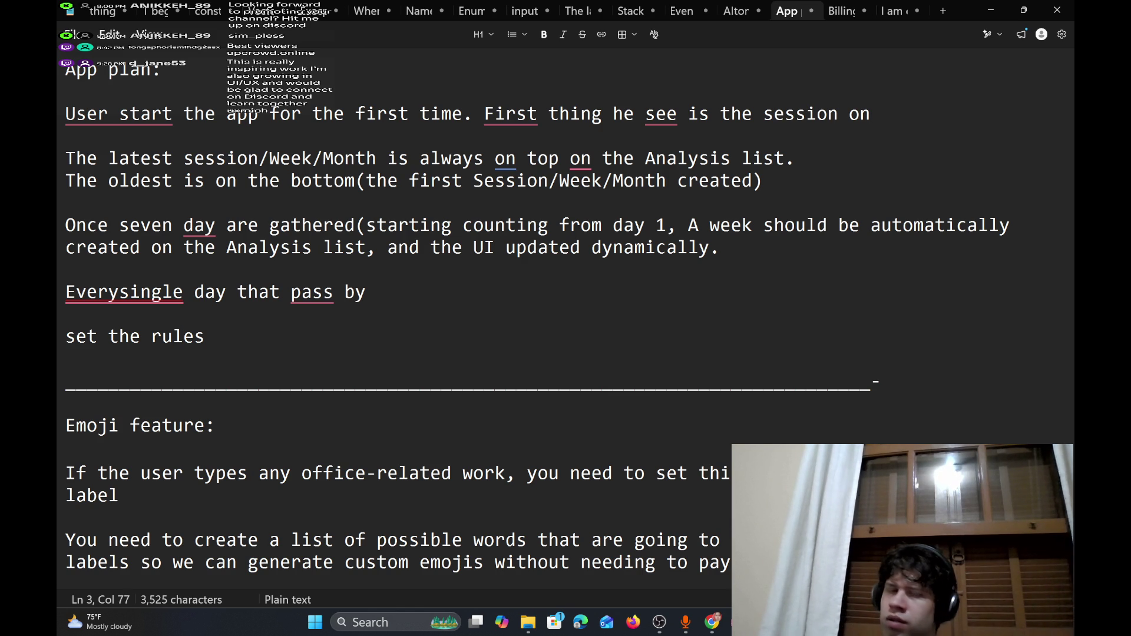
text(time)
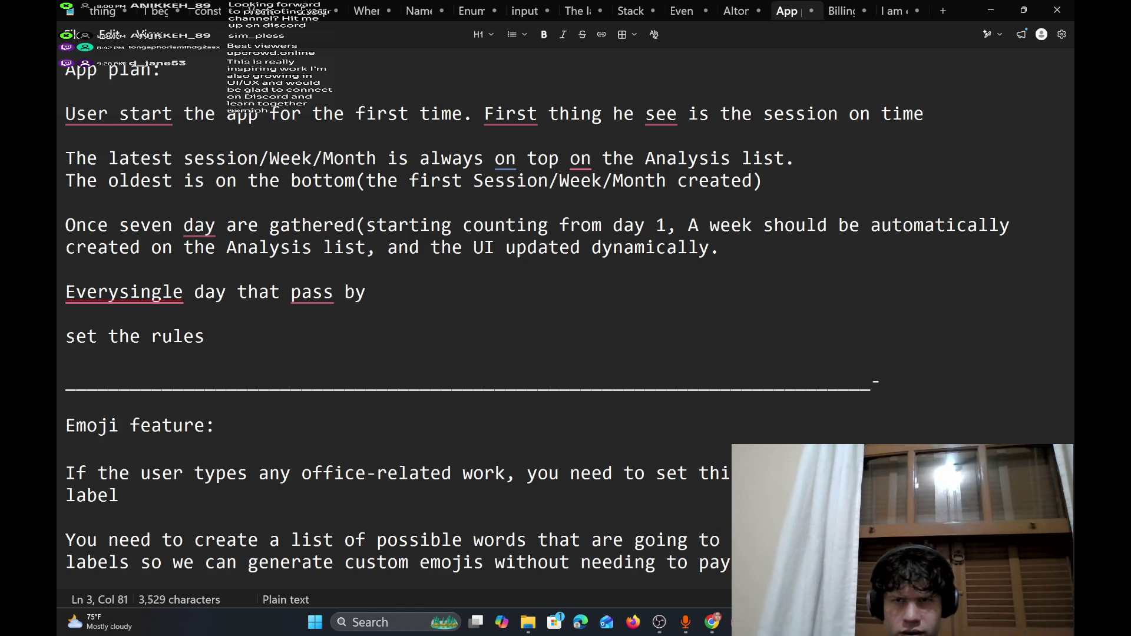
key(BackSpace)
key(BackSpace)
key(BackSpace)
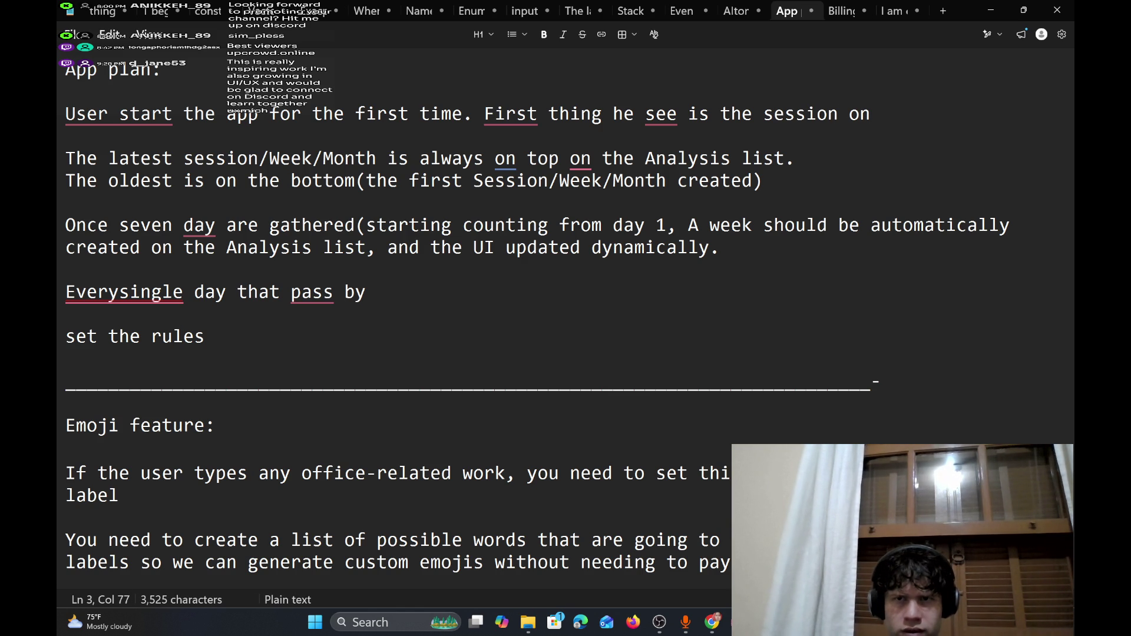
text(op)
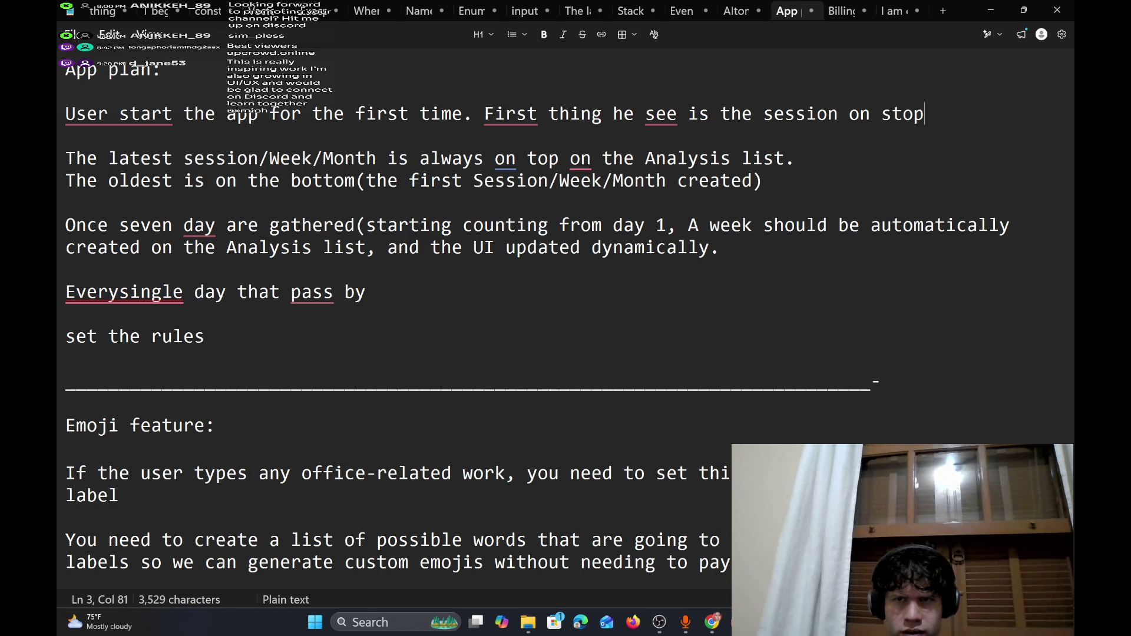
text(watch)
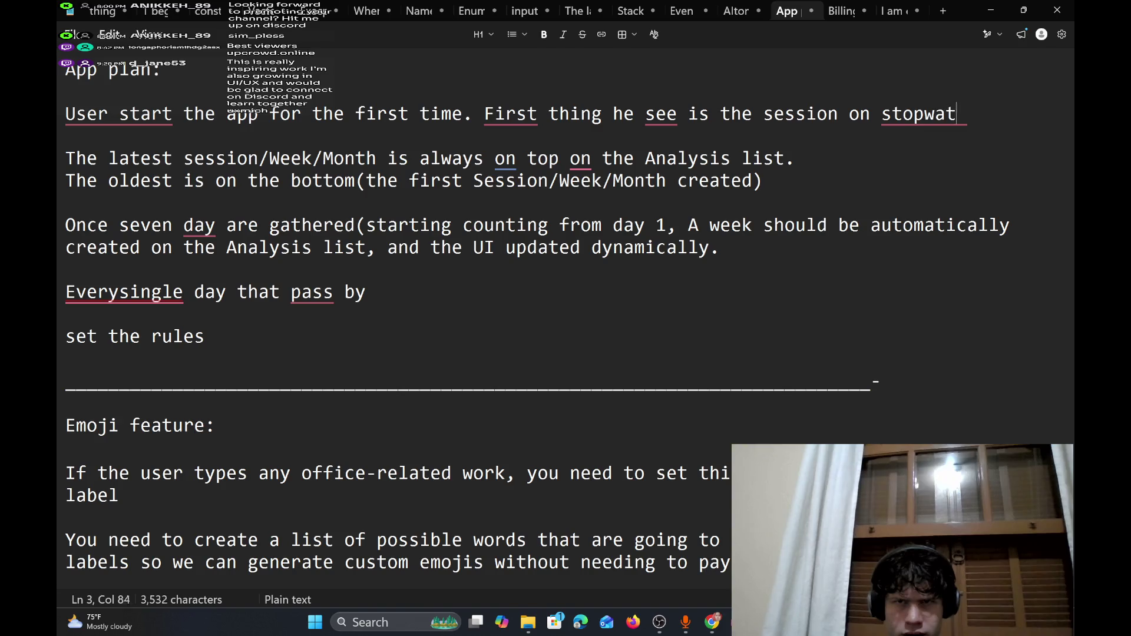
key(BackSpace)
key(BackSpace)
key(BackSpace)
key(BackSpace)
key(BackSpace)
key(BackSpace)
key(BackSpace)
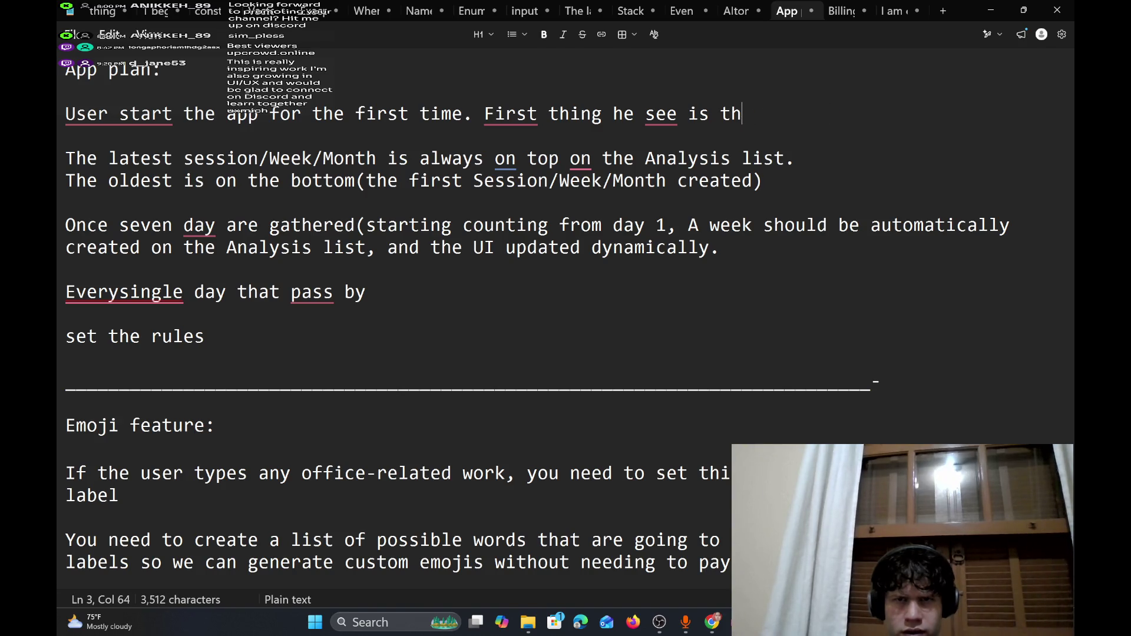
text(e session tab )
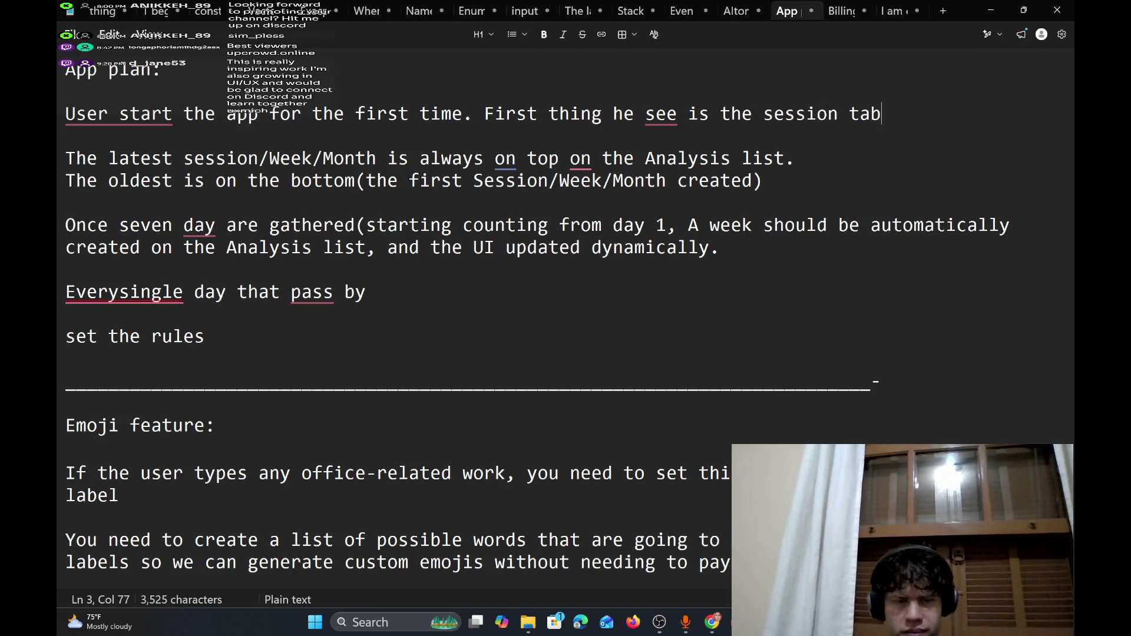
text(whi)
key(BackSpace)
key(BackSpace)
key(BackSpace)
key(BackSpace)
text(emo)
key(BackSpace)
text(pty)
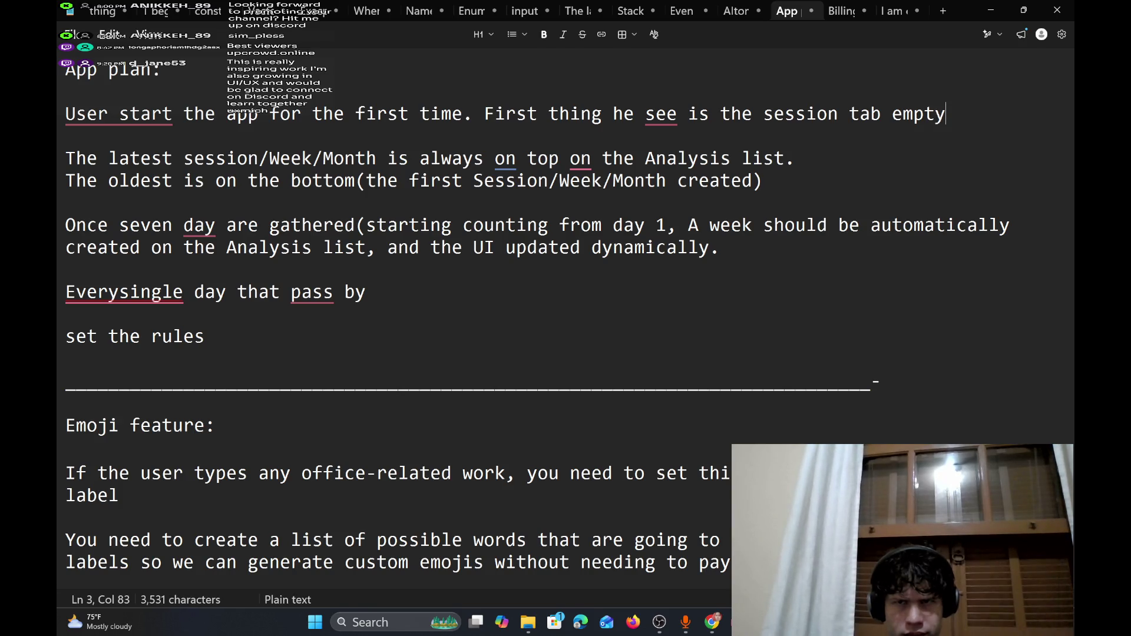
text(. )
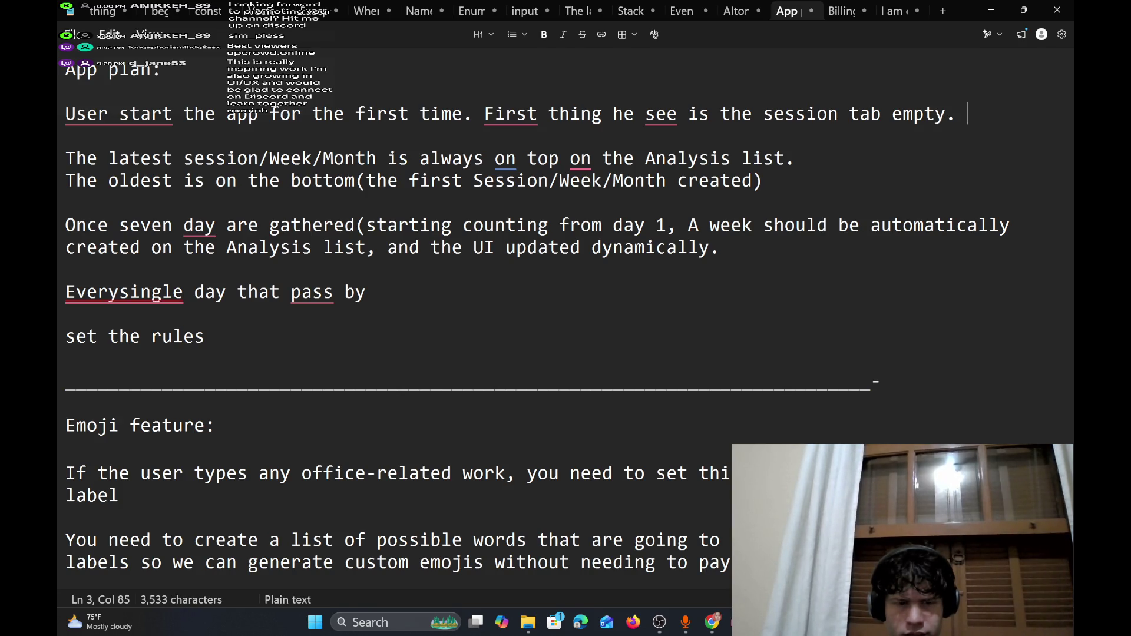
text(He slec)
key(BackSpace)
key(BackSpace)
key(BackSpace)
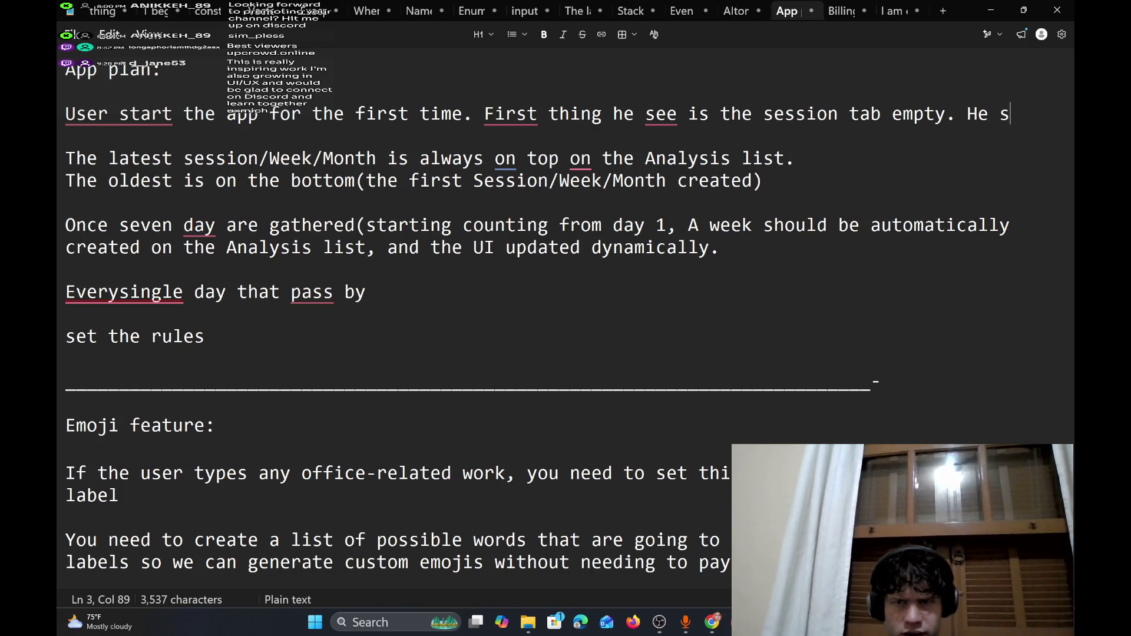
text(lect)
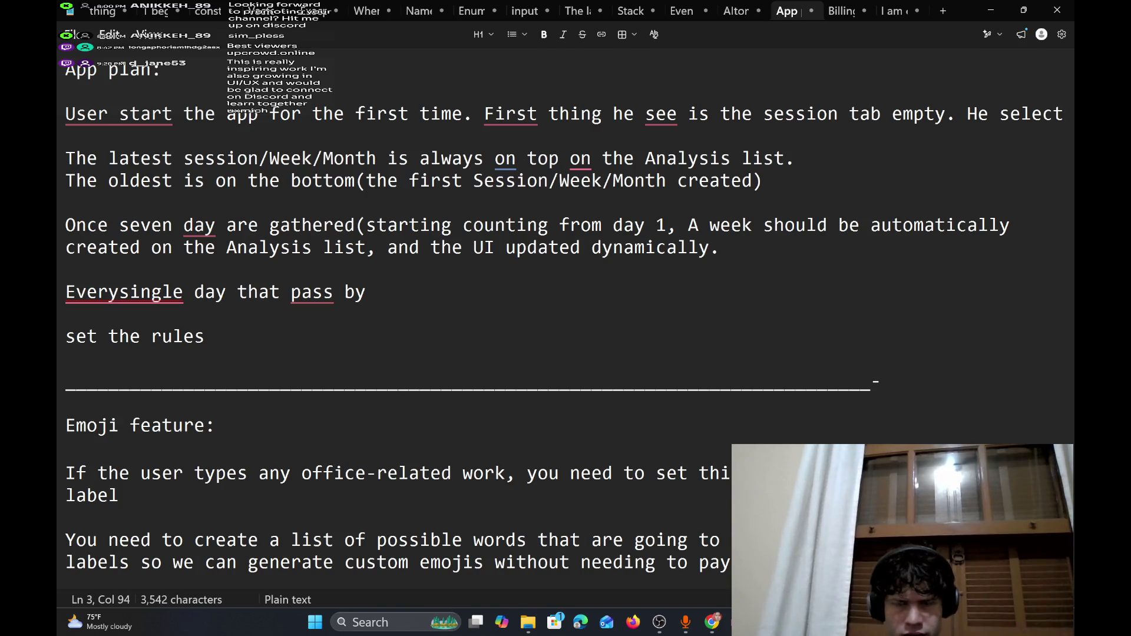
text( crea)
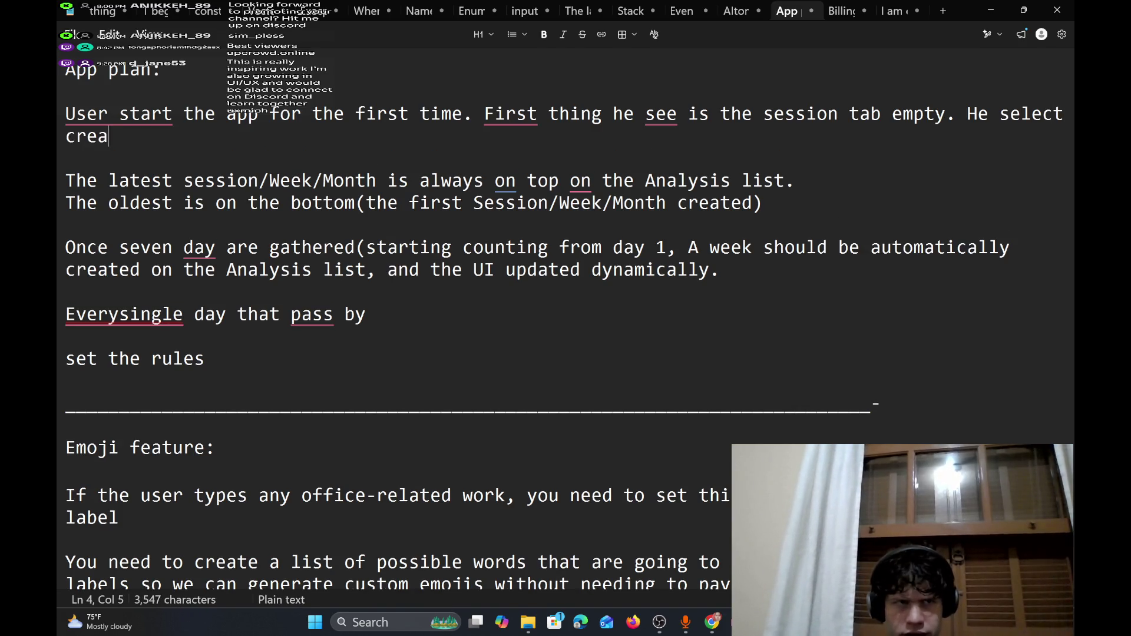
text(te new session. and)
Extend the first-launch line so a new session is created and selected with label "session".
key(BackSpace)
key(BackSpace)
key(BackSpace)
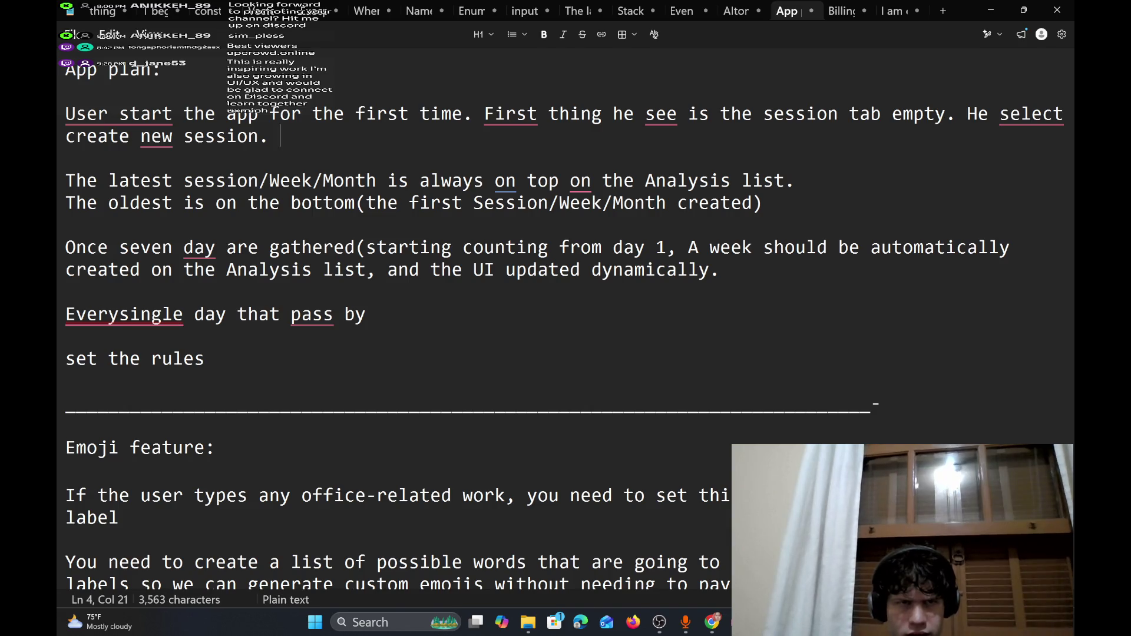
key(BackSpace)
text(and )
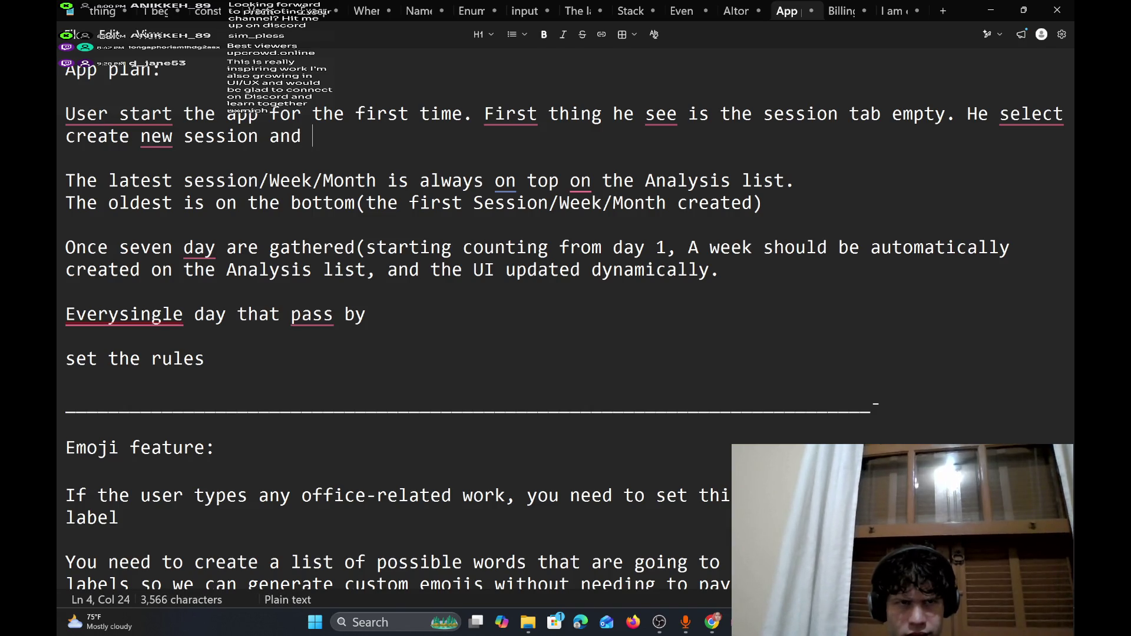
text(a session is selected with label )
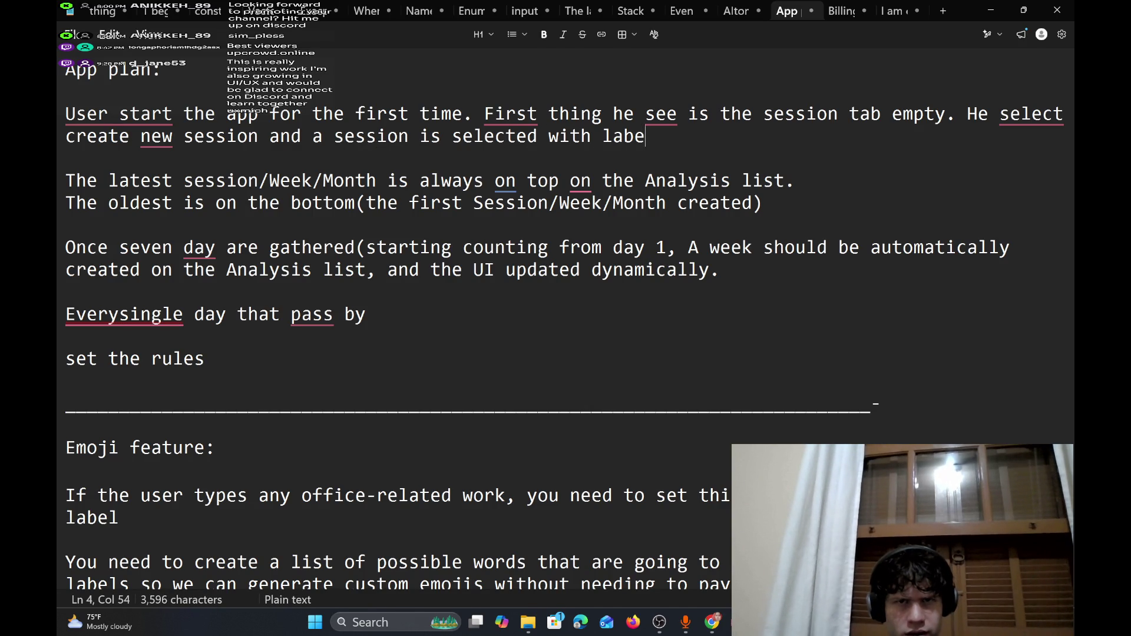
text(session)
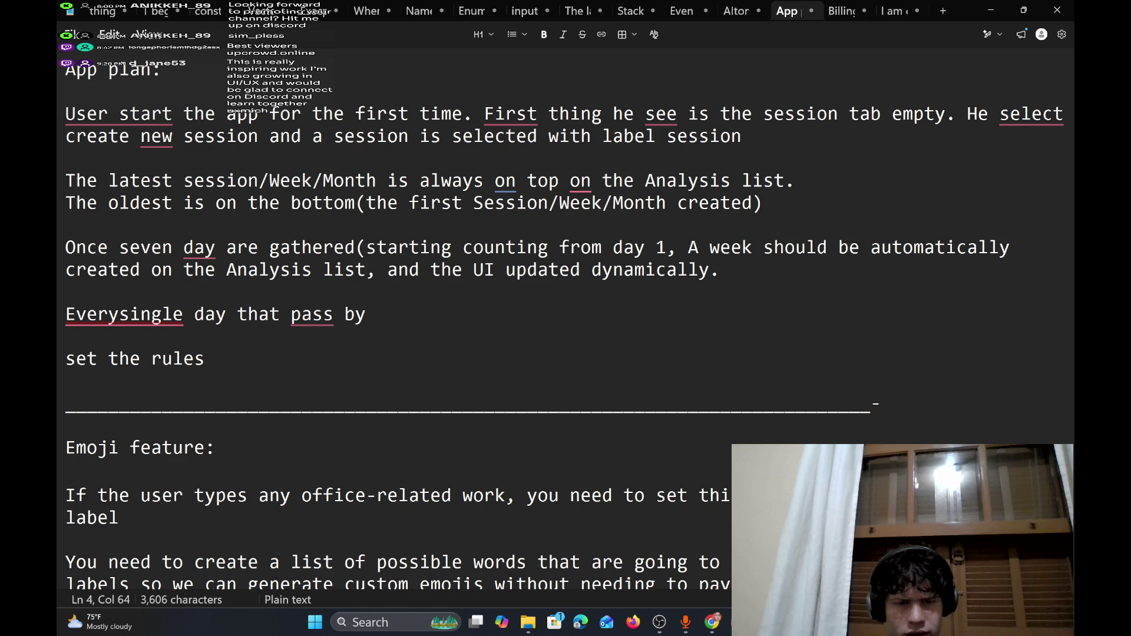
key(BackSpace)
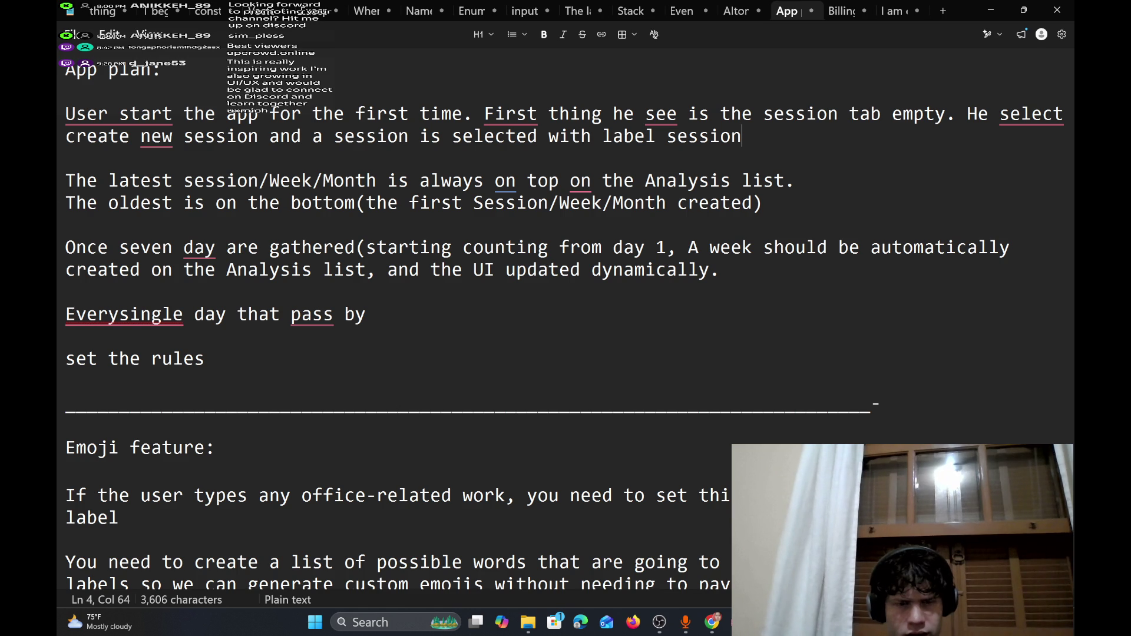
text(")
key(Left)
key(Left)
key(Left)
text(")
key(Right)
key(Right)
key(Right)
key(Right)
key(Right)
key(Right)
key(Right)
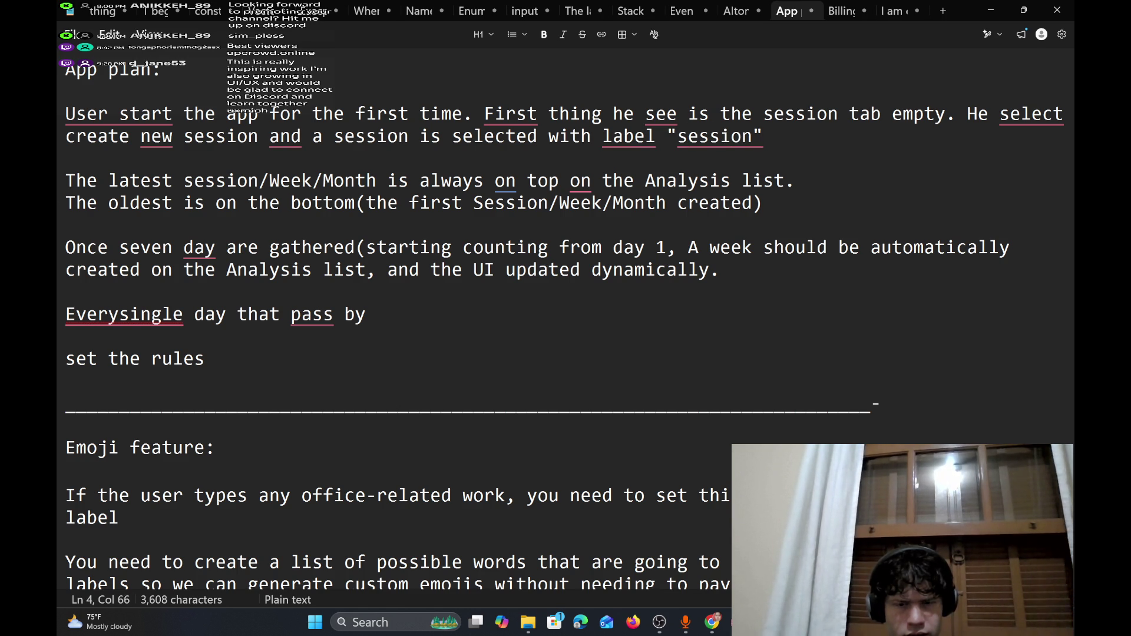
text(. If past)
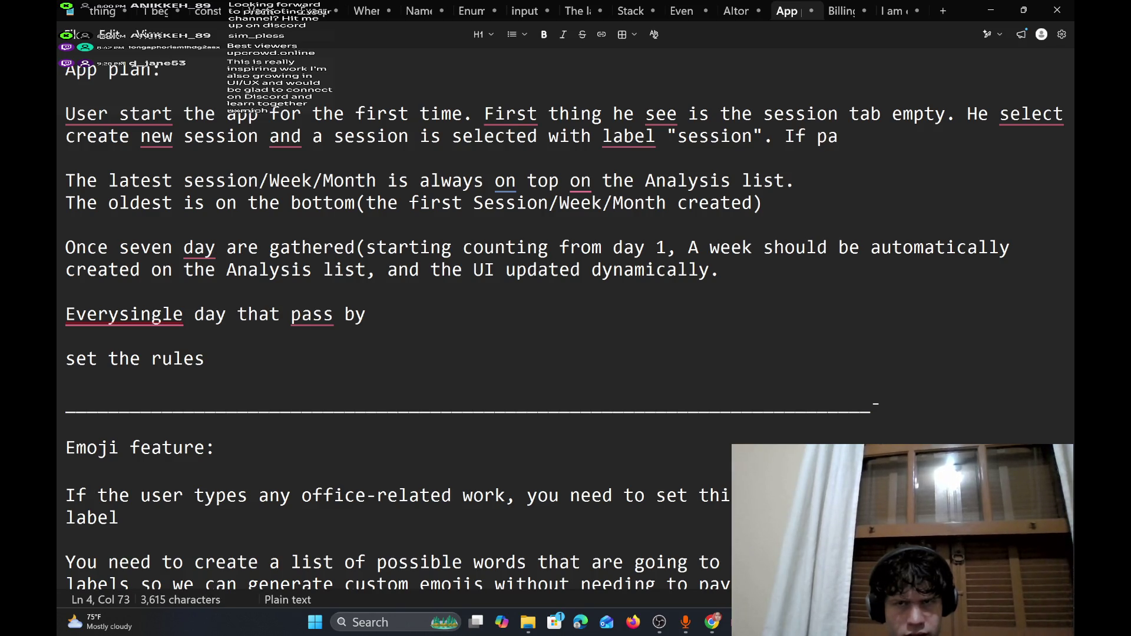
text(ed)
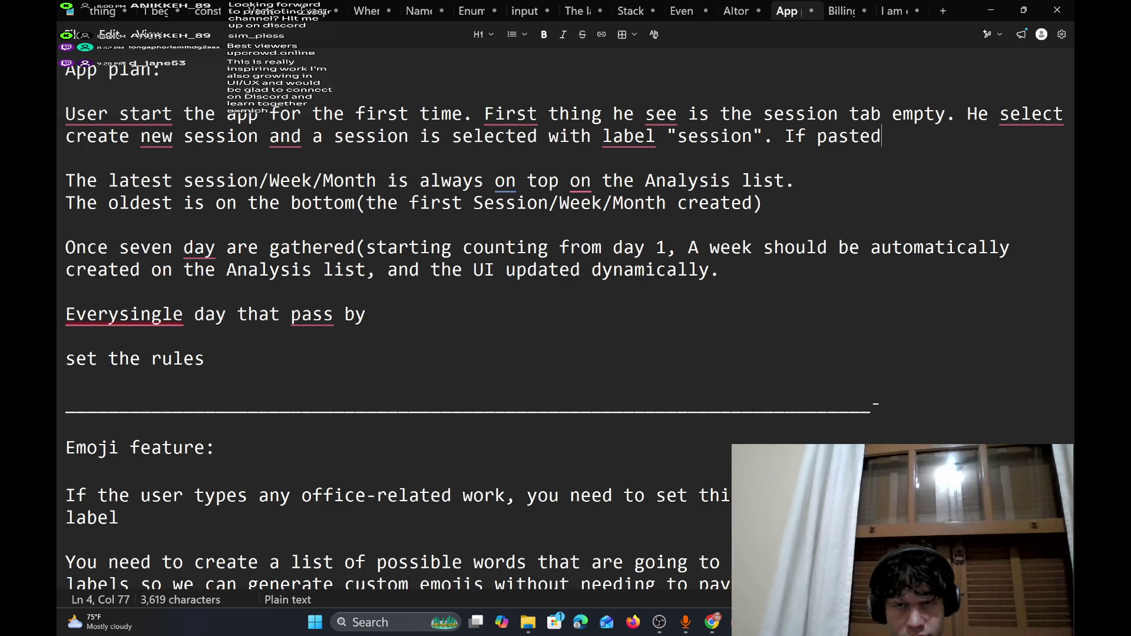
key(BackSpace)
key(BackSpace)
key(BackSpace)
key(BackSpace)
key(BackSpace)
key(BackSpace)
key(BackSpace)
key(BackSpace)
key(BackSpace)
key(BackSpace)
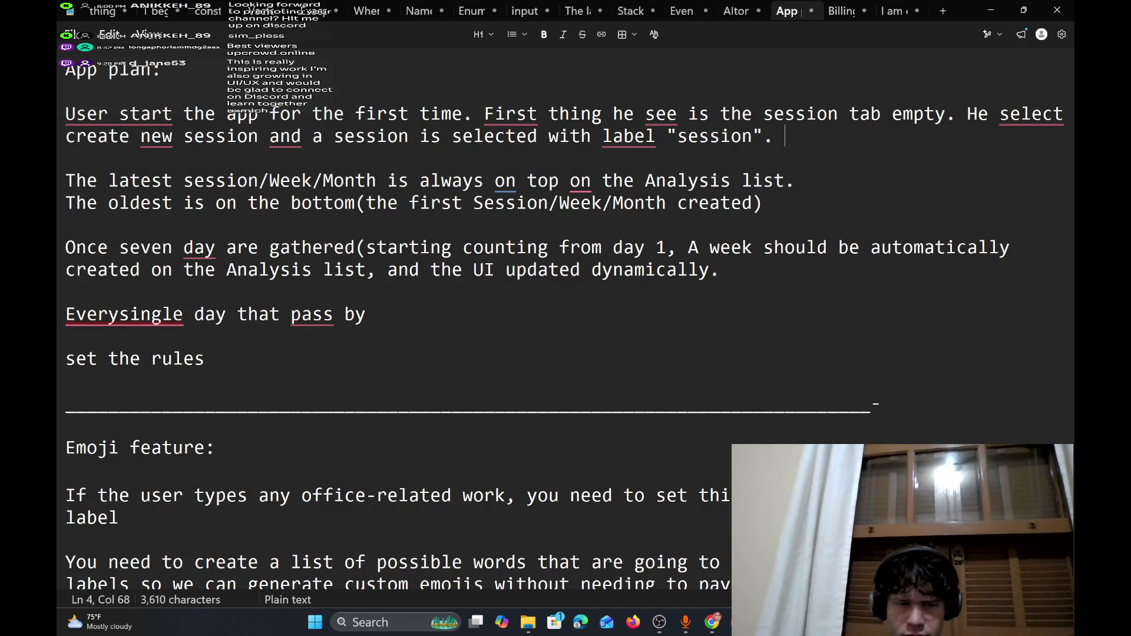
text(If)
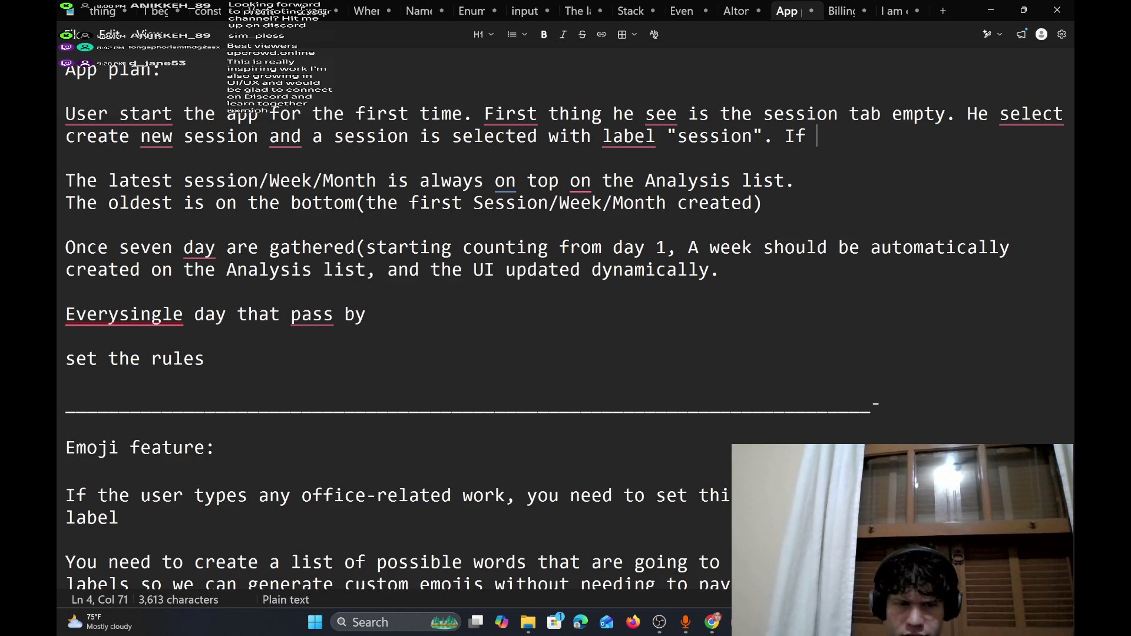
key(BackSpace)
key(BackSpace)
key(BackSpace)
text(the he o)
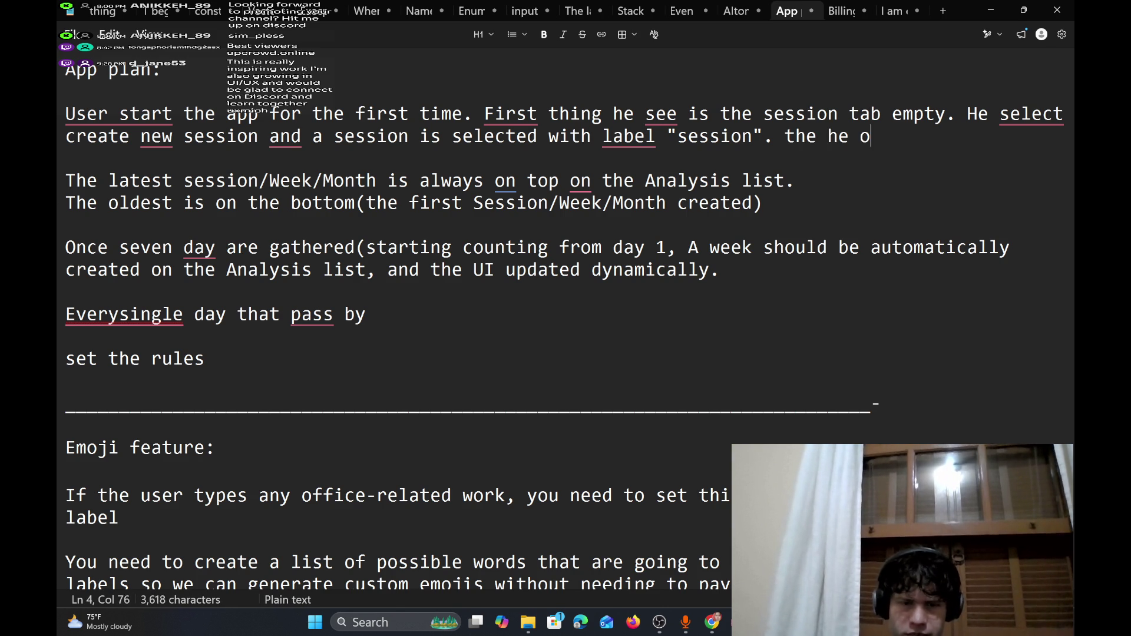
text(lay start an)
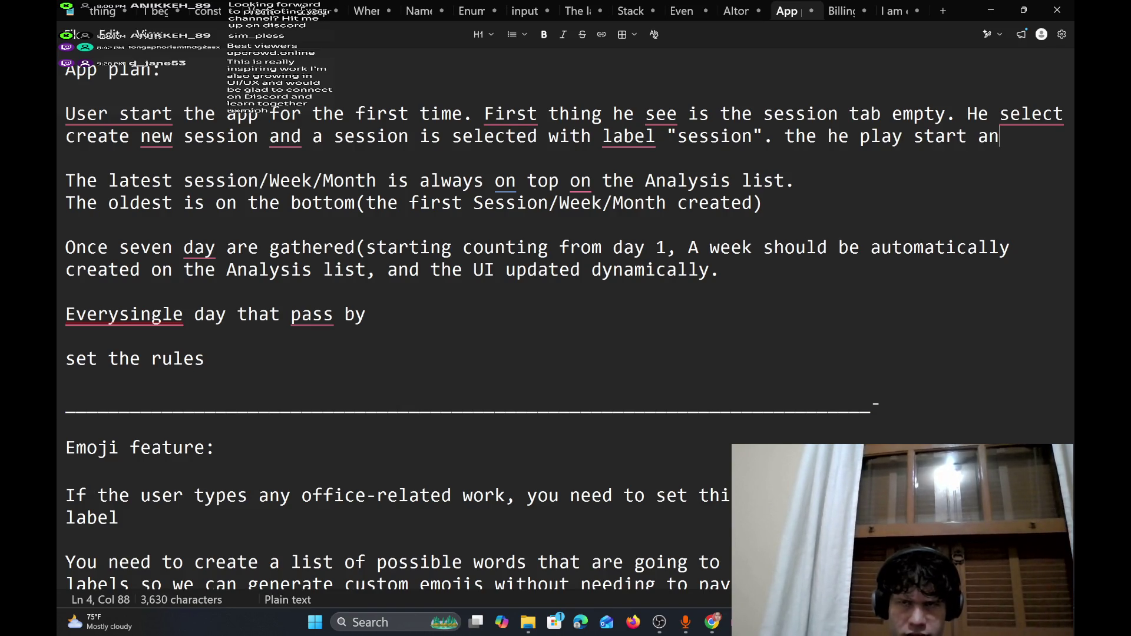
text(he )
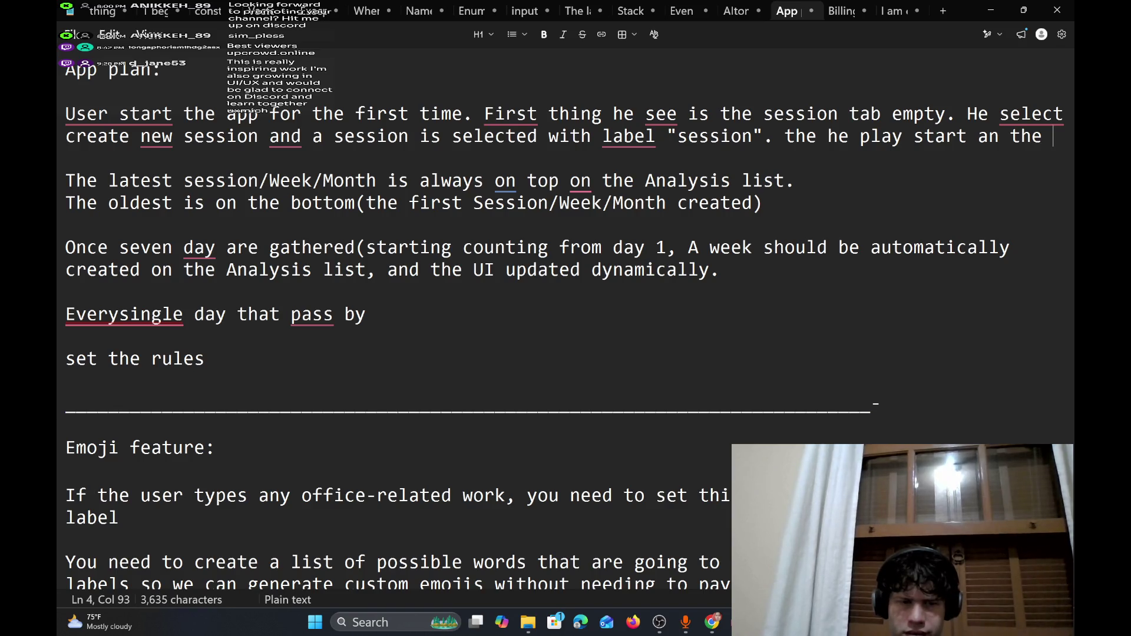
text(sesssion automay)
Add that the session automatically appears on the session analysis tab, fixing typos.
key(BackSpace)
text(tically appeats)
key(BackSpace)
key(BackSpace)
text(rs on the analysis tab)
key(Left)
key(Left)
key(Left)
key(Left)
key(Left)
key(Left)
key(Left)
key(Left)
text(session)
key(Right)
key(Right)
key(Right)
key(Right)
key(Right)
key(Right)
key(Right)
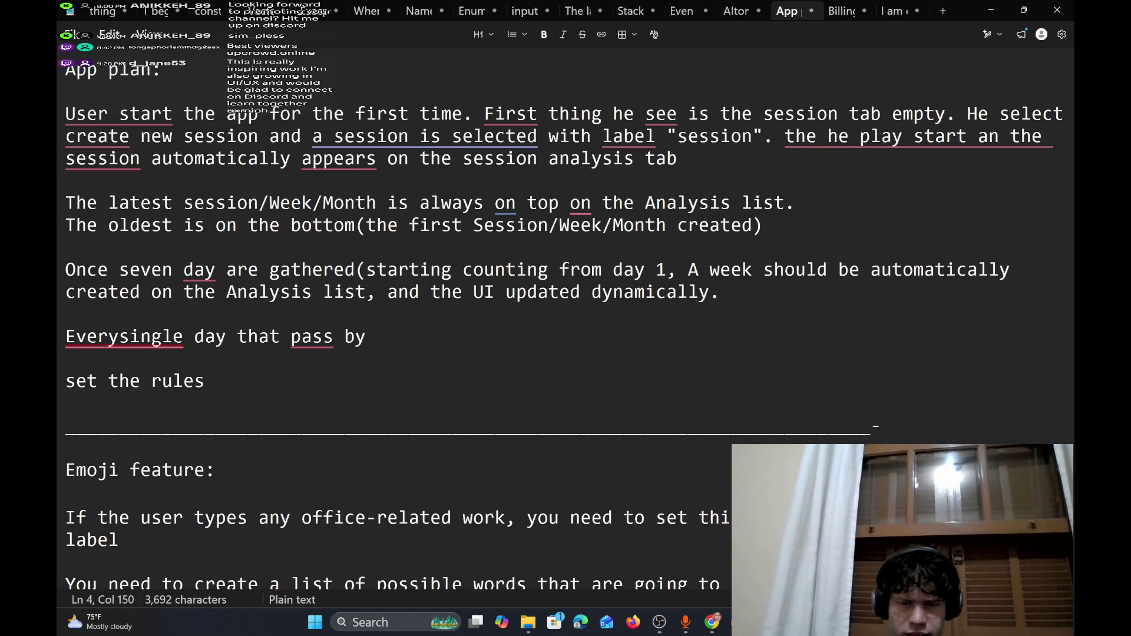
text(On)
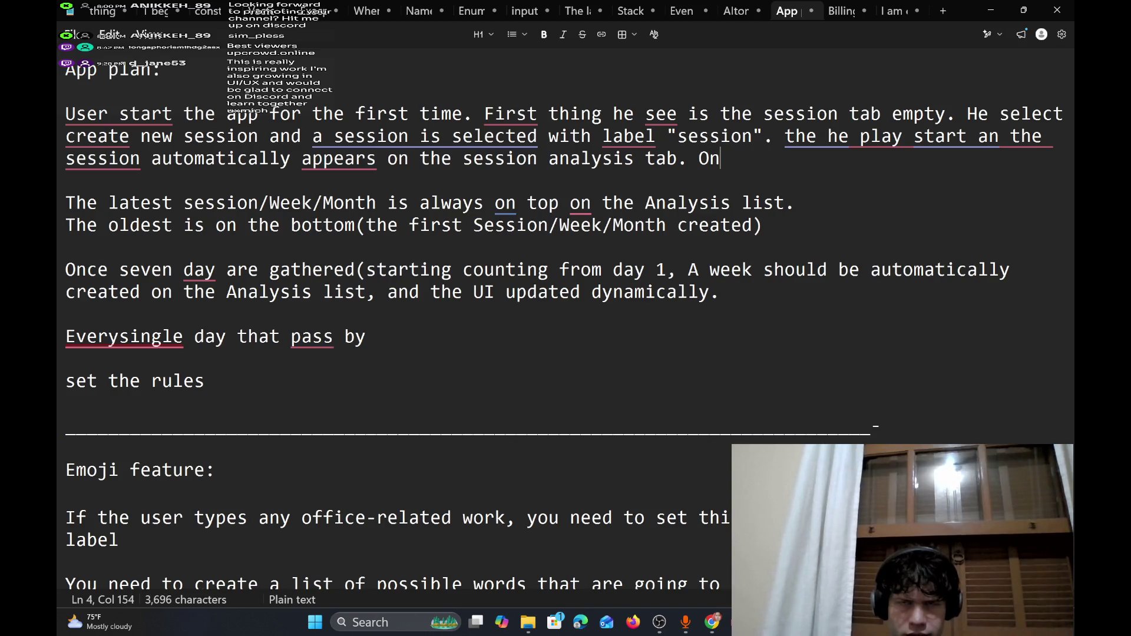
text(ce he selct)
End the paragraph with a full stop after 'tab' and discard the drafted tab-reselect and color bar graph sentences.
key(BackSpace)
key(BackSpace)
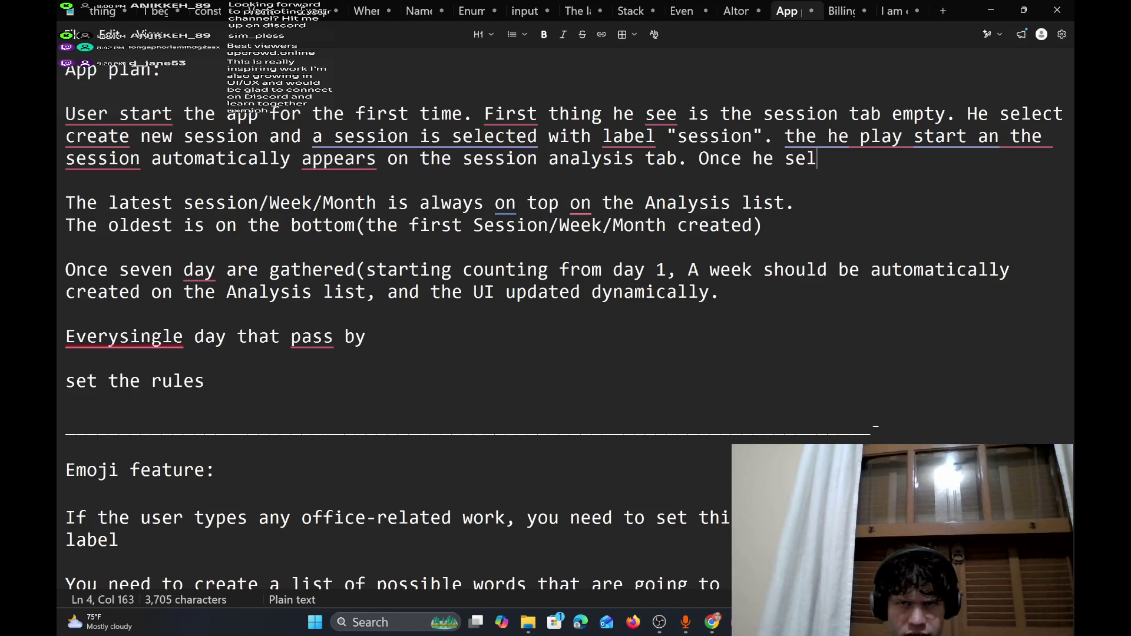
text(t the tab again)
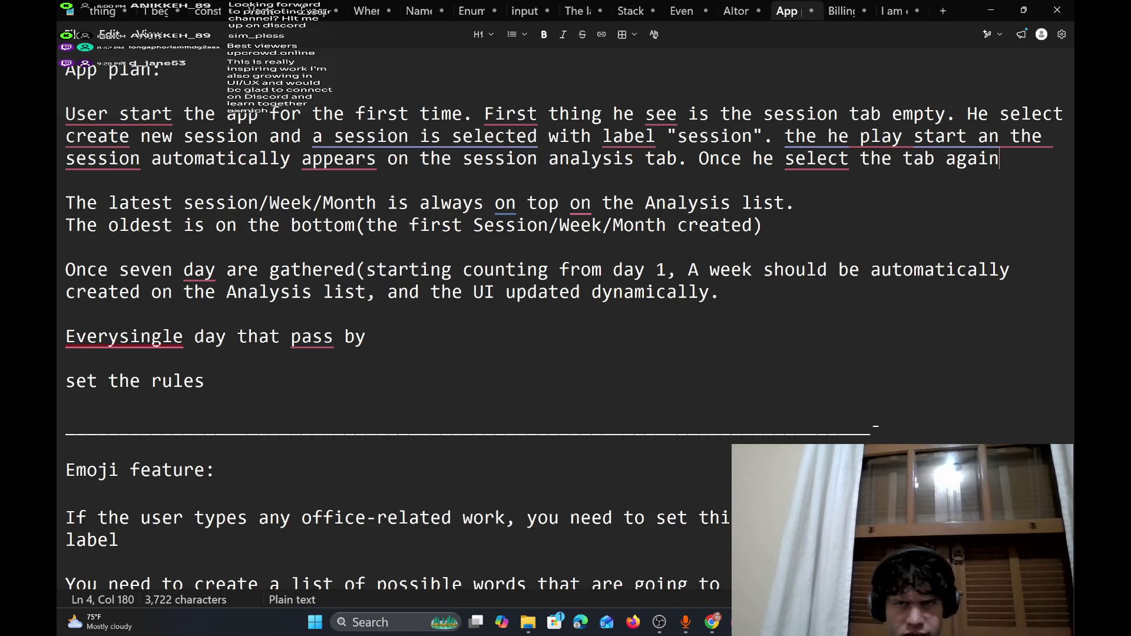
key(BackSpace)
key(BackSpace)
key(BackSpace)
key(BackSpace)
key(BackSpace)
key(BackSpace)
key(BackSpace)
key(BackSpace)
key(BackSpace)
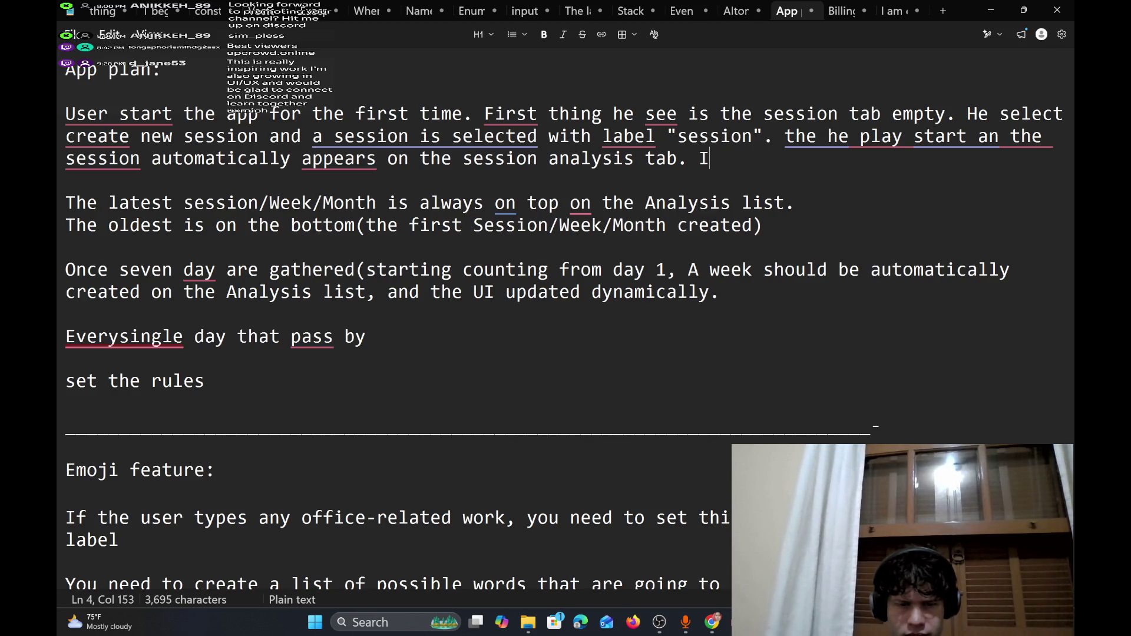
text(he)
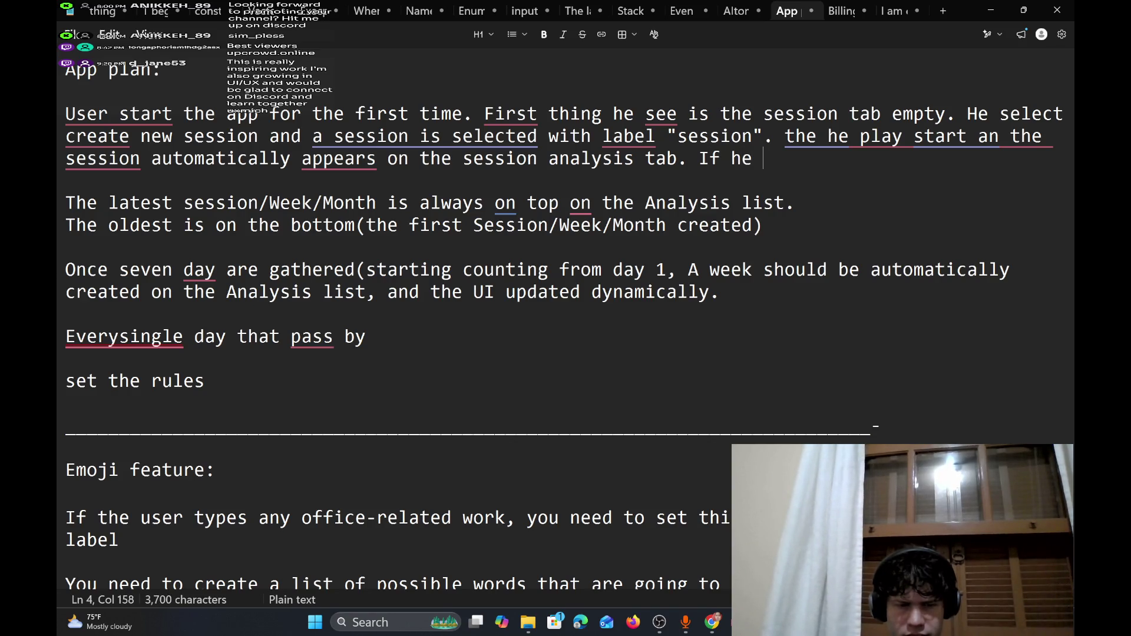
text( see)
key(BackSpace)
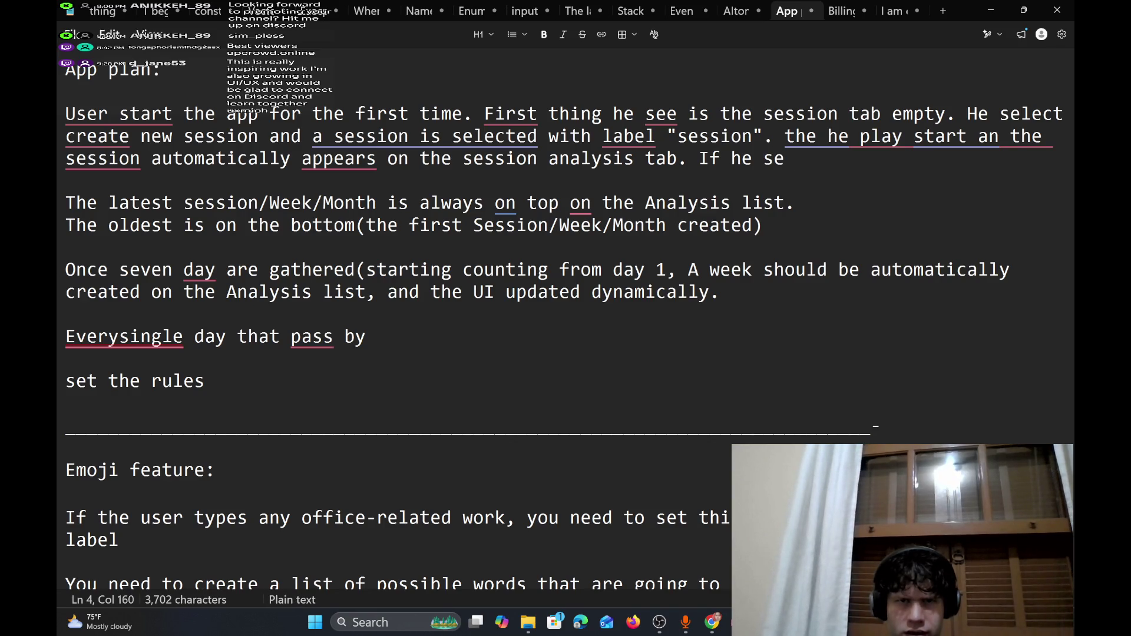
text(lect the )
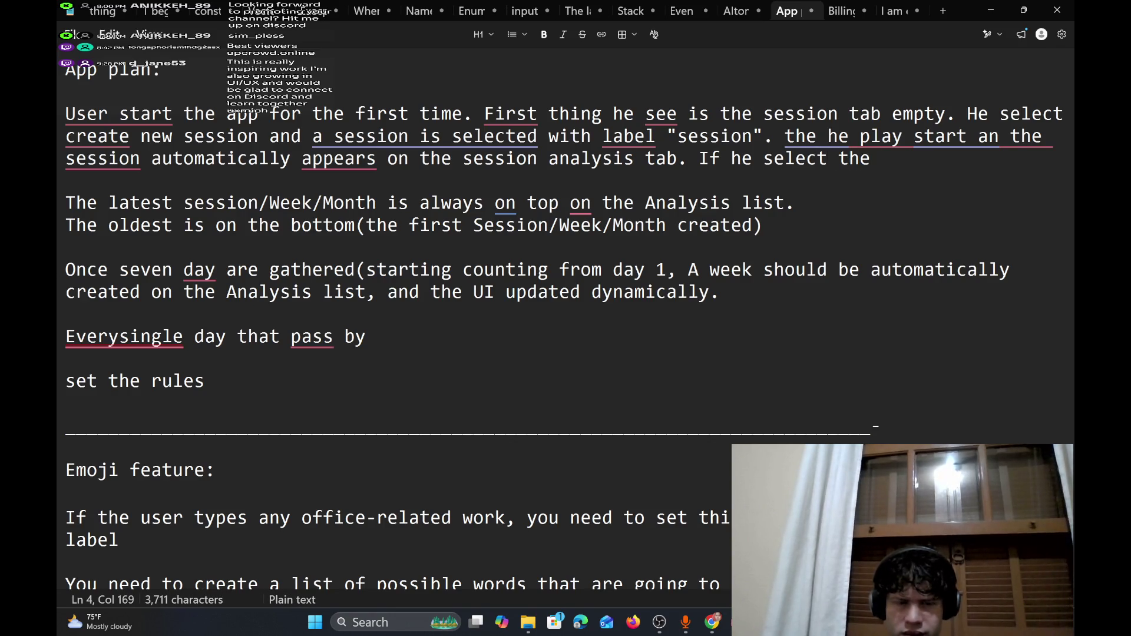
text(color )
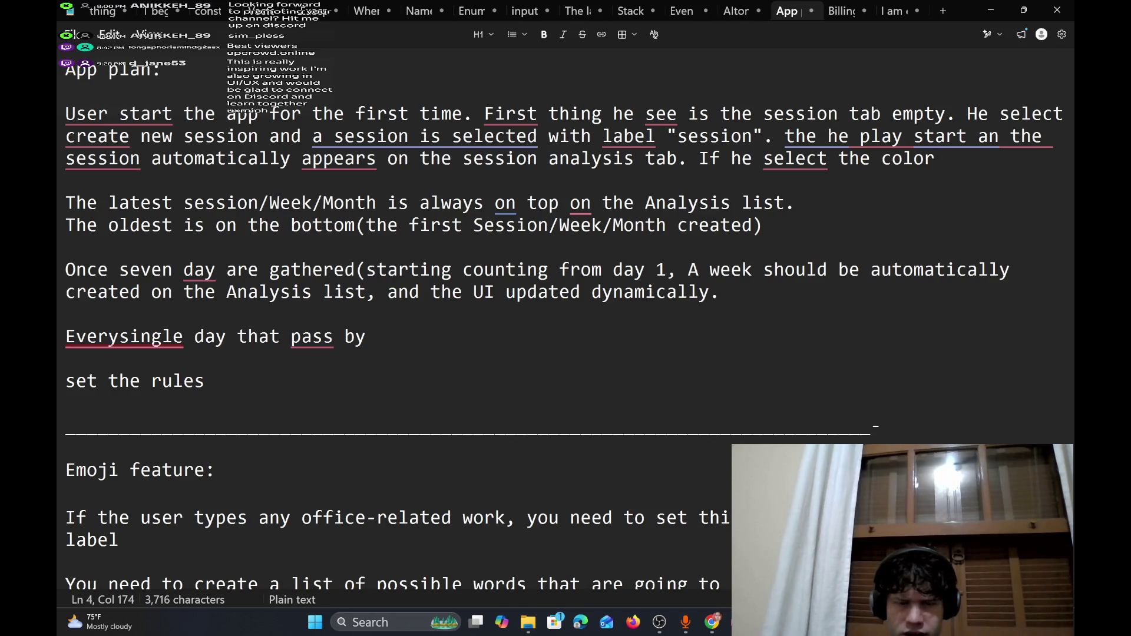
text(of the)
key(BackSpace)
key(BackSpace)
key(BackSpace)
key(BackSpace)
key(BackSpace)
key(BackSpace)
text(accessor)
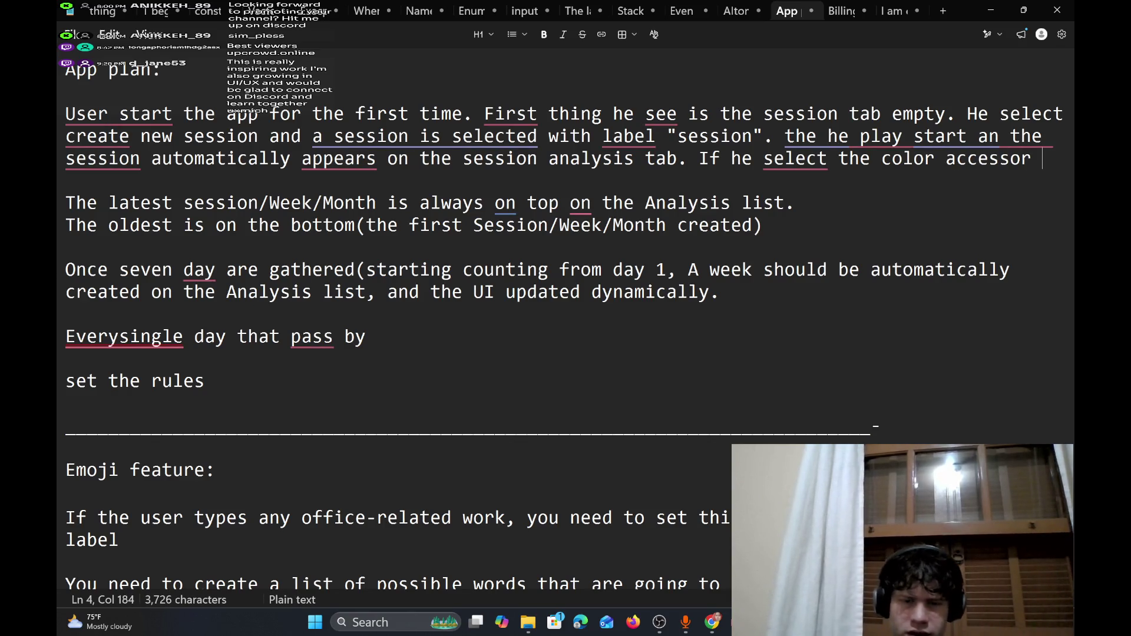
key(Return)
text(of the )
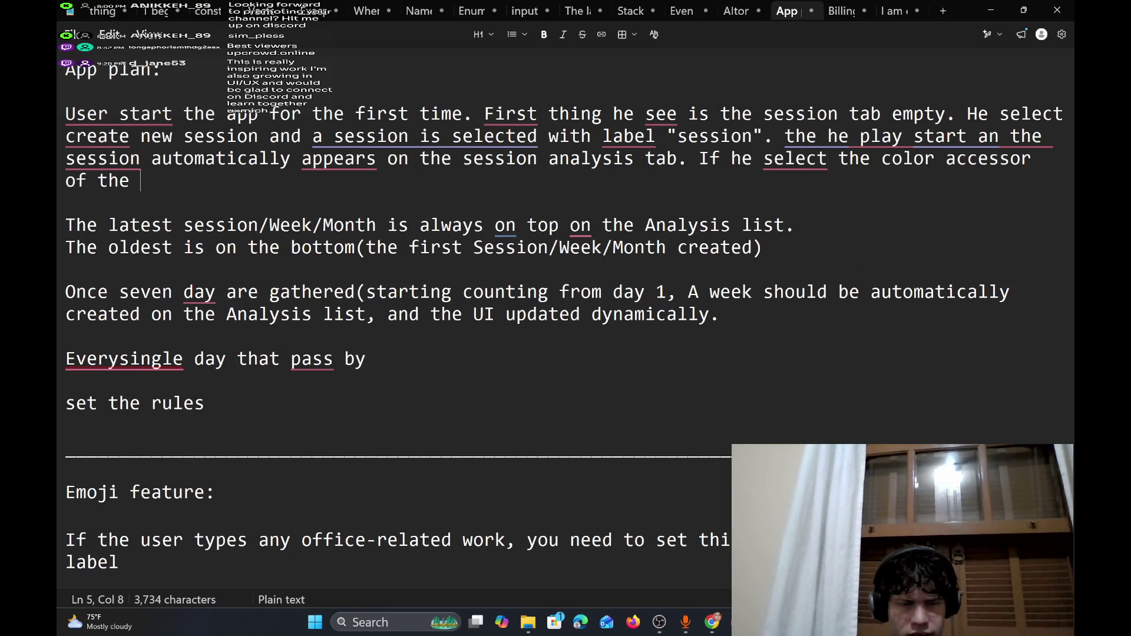
text(session created, a bar )
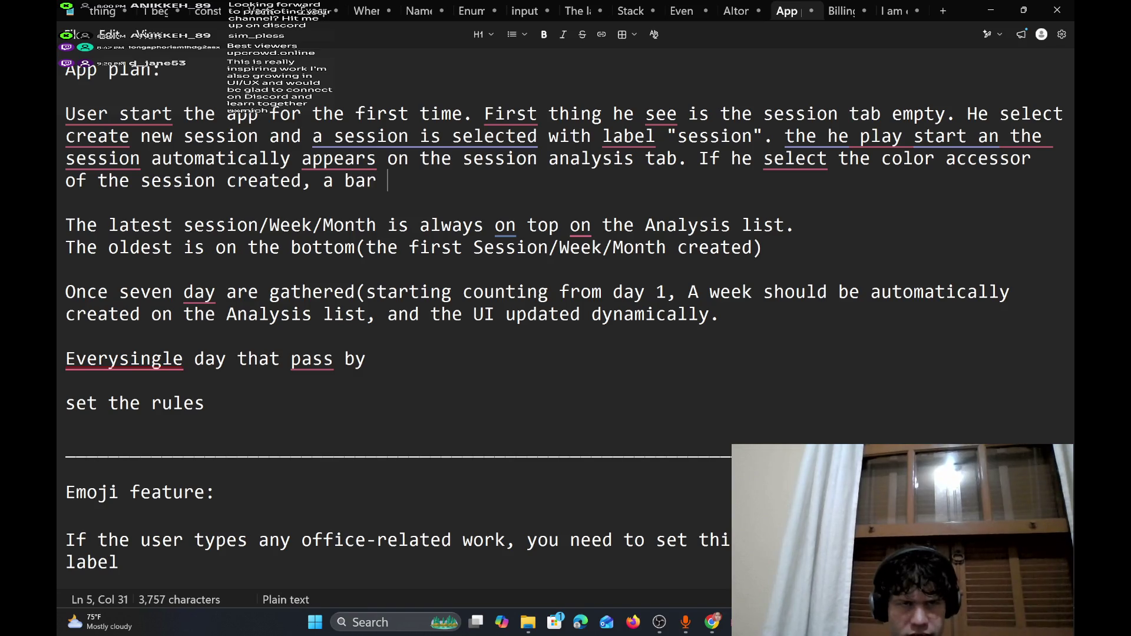
text(graph appear)
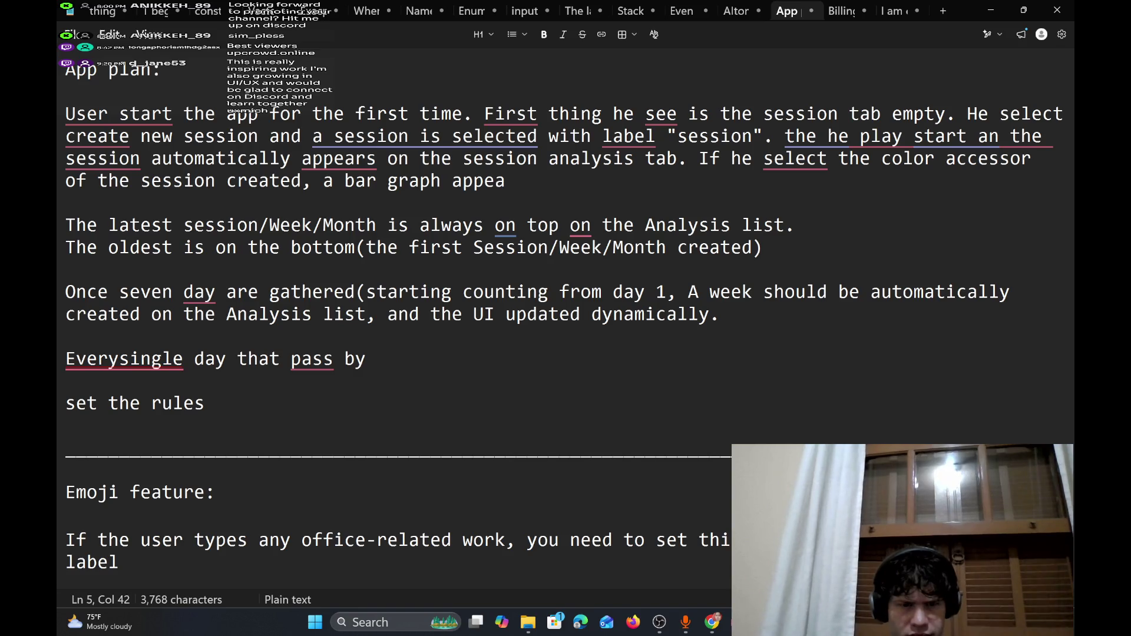
text(s)
key(BackSpace)
key(BackSpace)
key(BackSpace)
key(BackSpace)
key(BackSpace)
key(BackSpace)
key(BackSpace)
key(BackSpace)
key(BackSpace)
key(BackSpace)
key(BackSpace)
key(BackSpace)
key(BackSpace)
key(BackSpace)
key(BackSpace)
key(BackSpace)
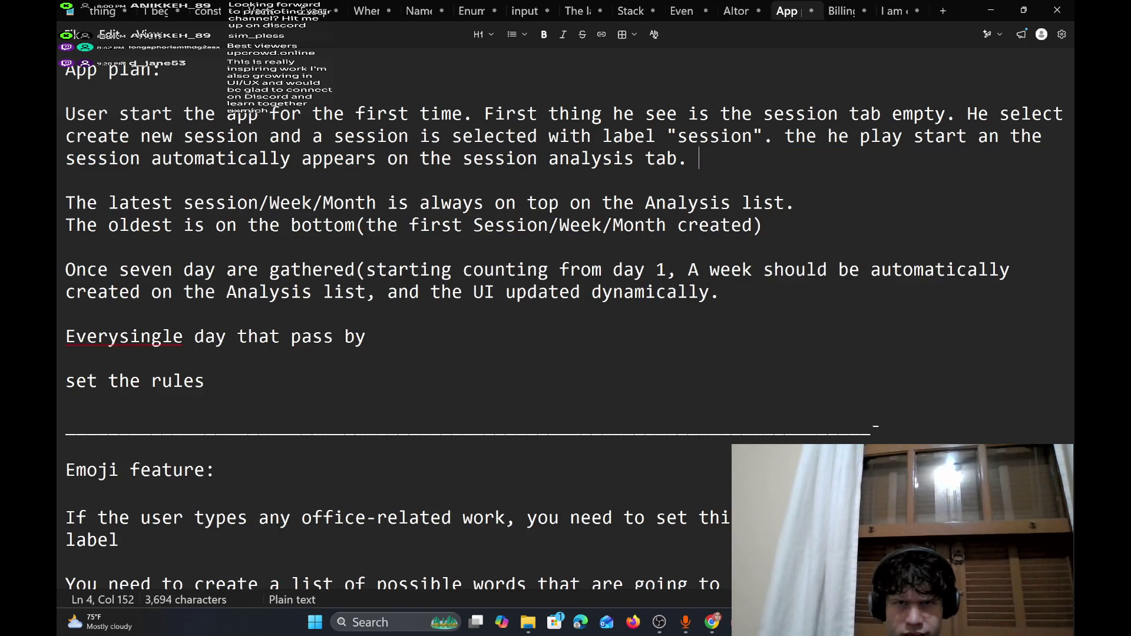
text(A bar )
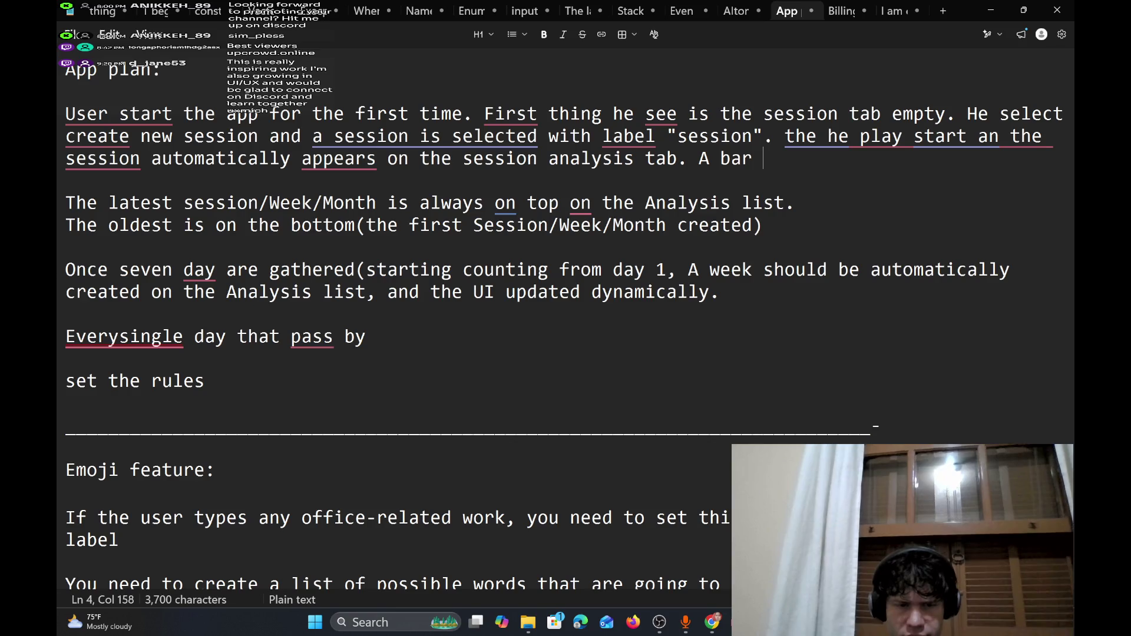
text(graph automatically appears )
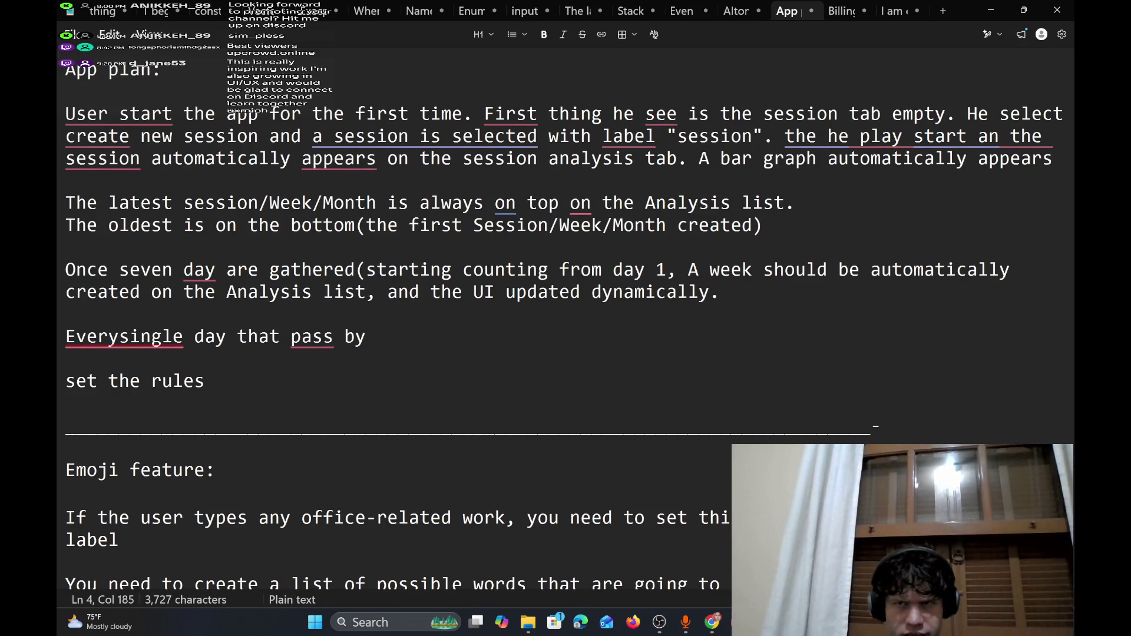
text(with the same)
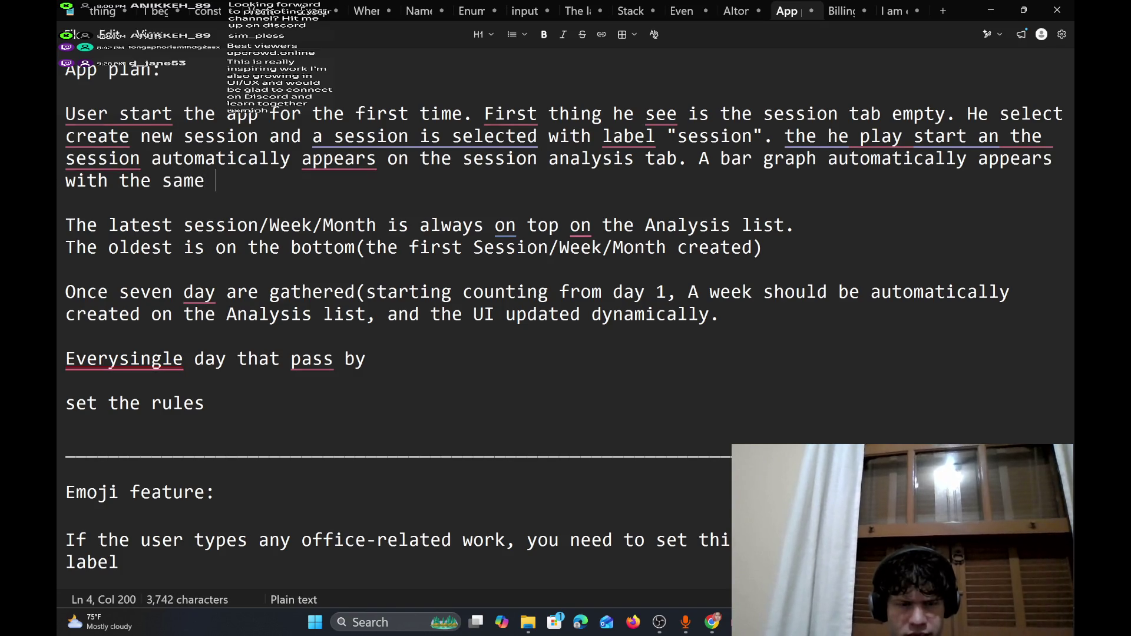
Finish 'A bar graph automatically appears with the first session.' and start the next sentence in italic.
key(BackSpace)
key(BackSpace)
key(BackSpace)
key(BackSpace)
text(first)
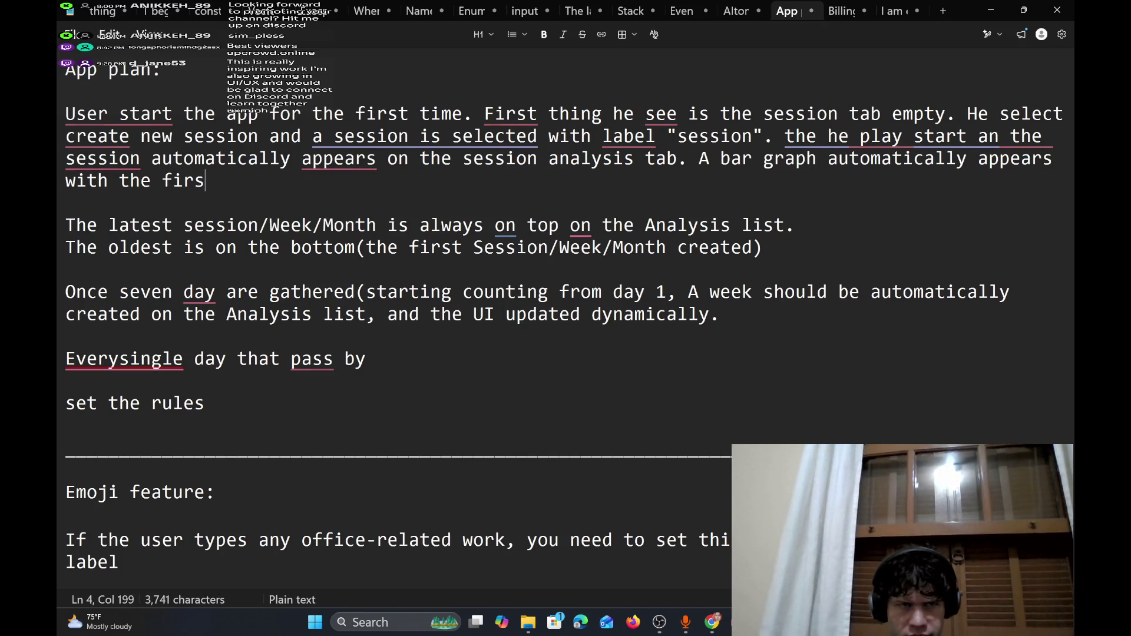
text( session)
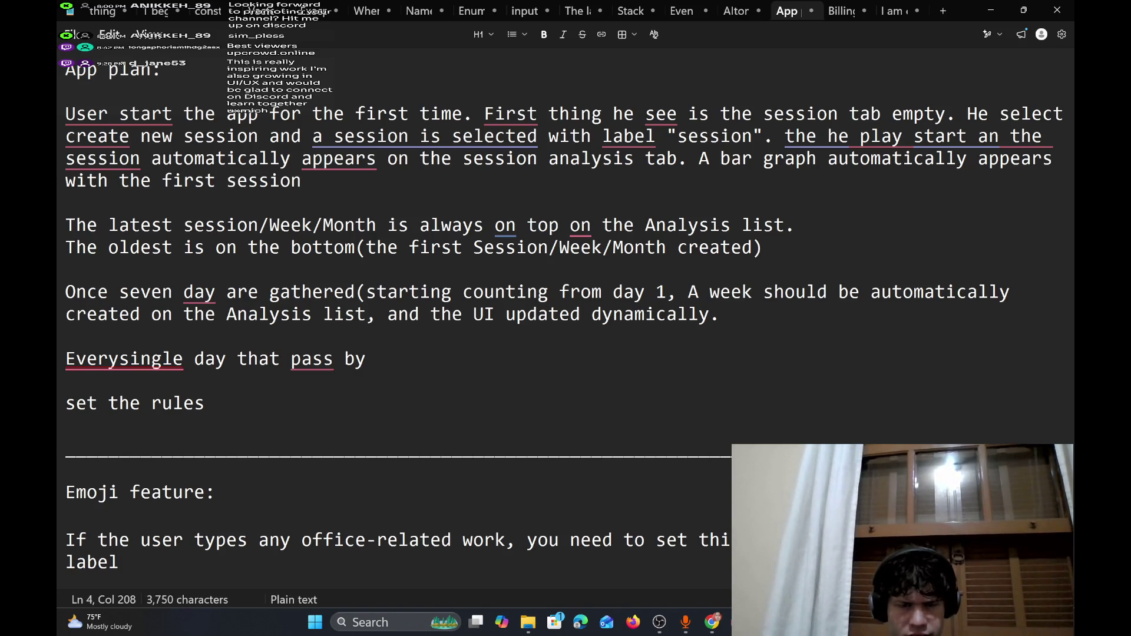
text(.)
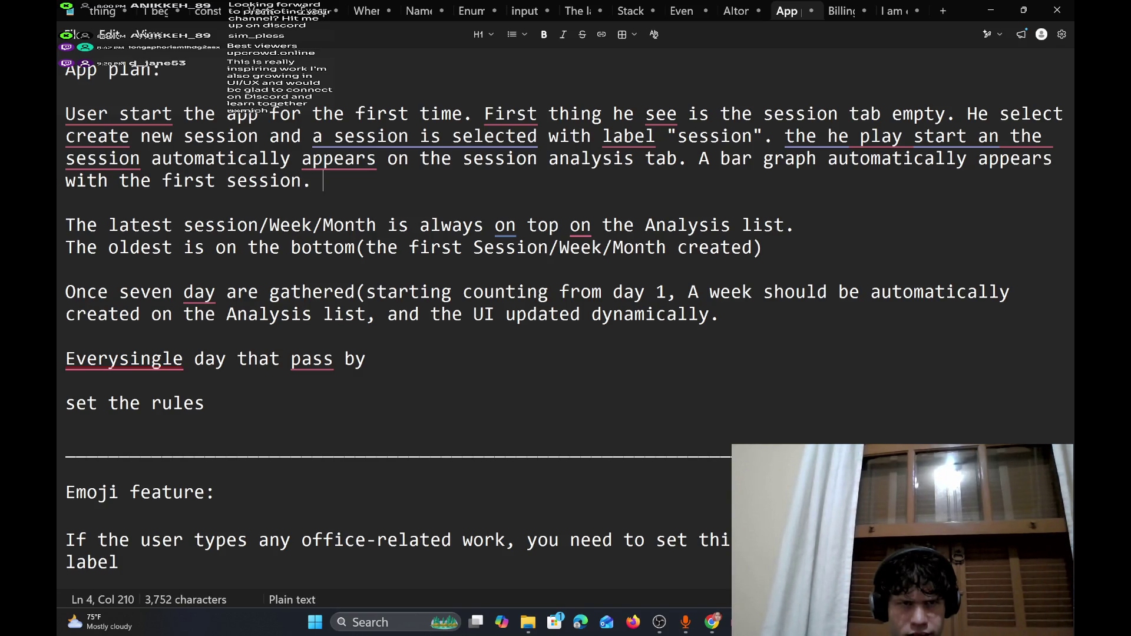
text( The s)
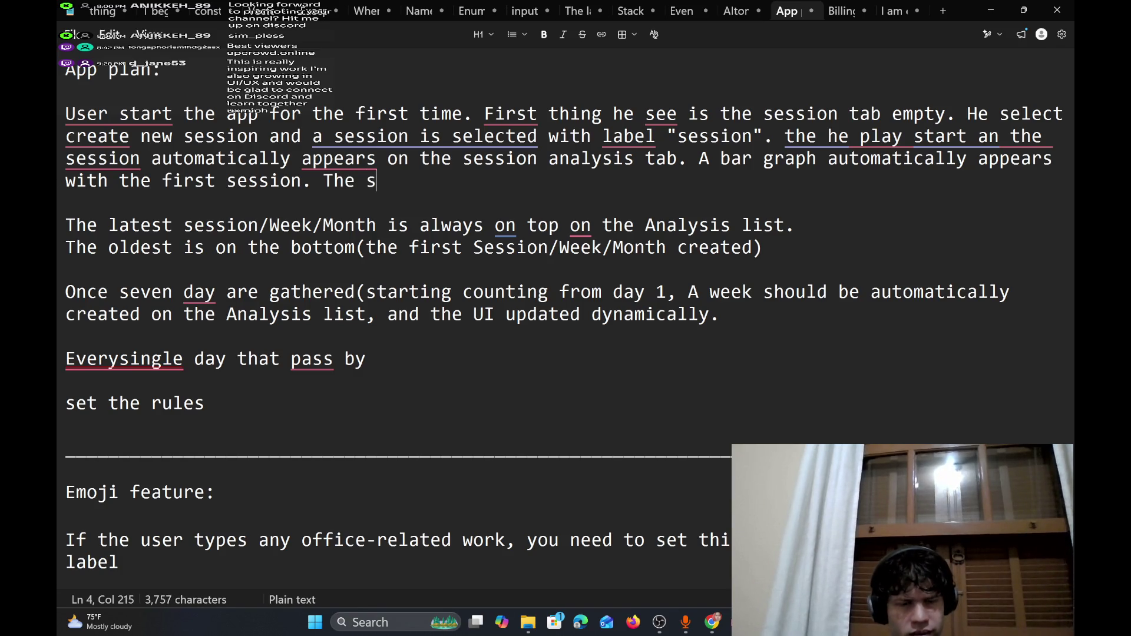
key(BackSpace)
key(BackSpace)
key(BackSpace)
key(BackSpace)
key(BackSpace)
key(BackSpace)
key(BackSpace)
key(ctrl+i)
text(f he)
key(BackSpace)
key(BackSpace)
key(BackSpace)
key(BackSpace)
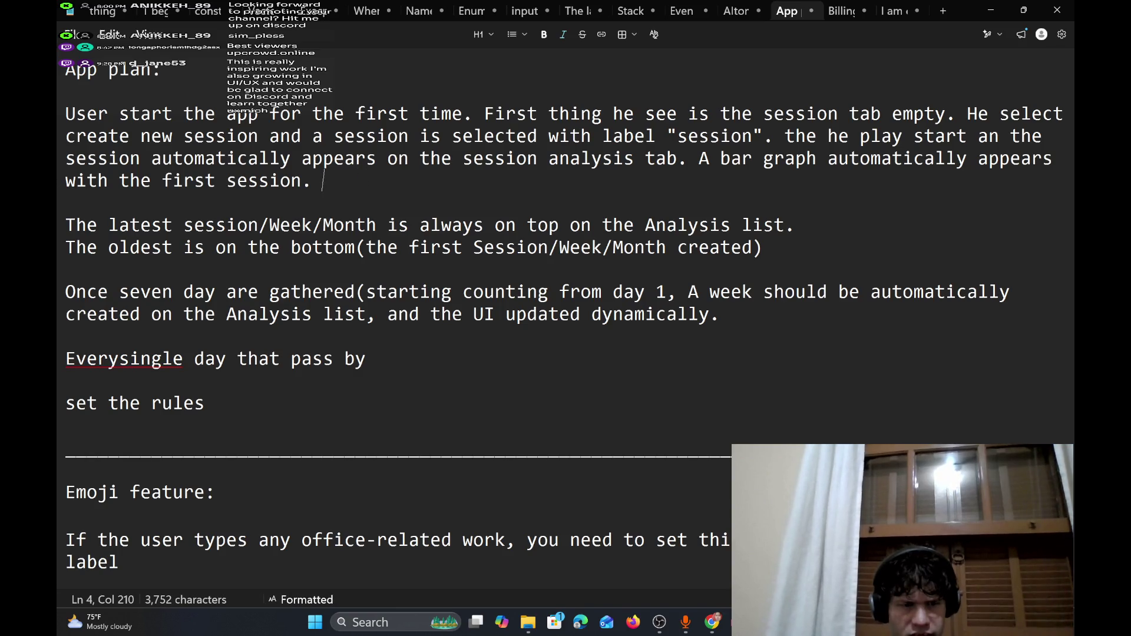
text(If he come)
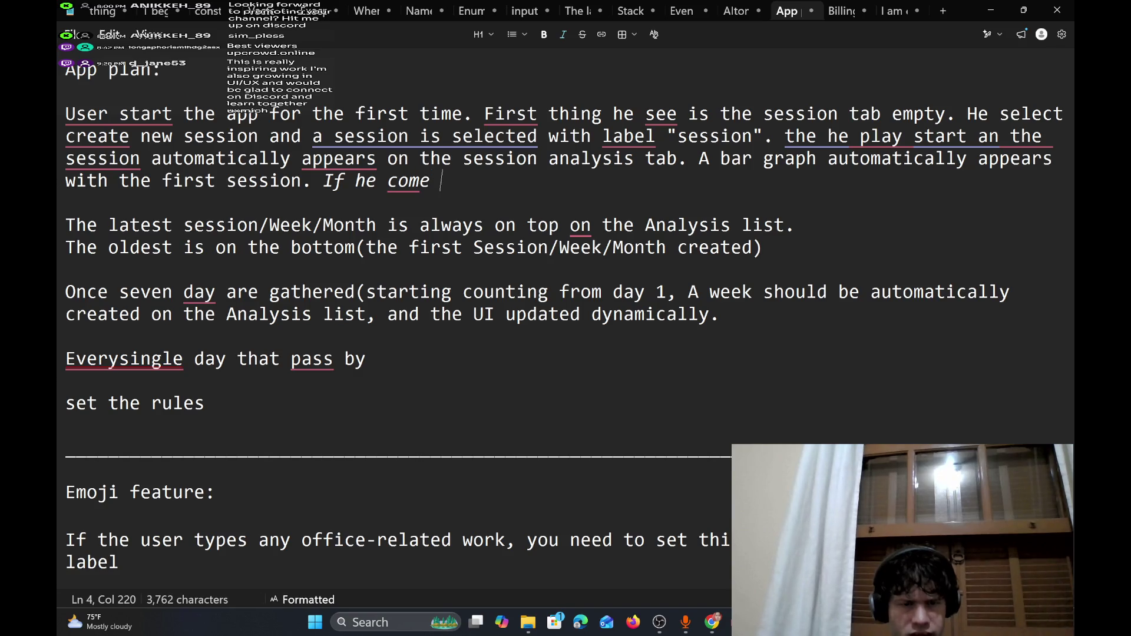
text( back to the s)
text(st)
Write the italic 'If he come back to the session tab, and stop' and insert 'running' before 'on the session'.
key(BackSpace)
key(BackSpace)
key(BackSpace)
key(BackSpace)
text(ssion )
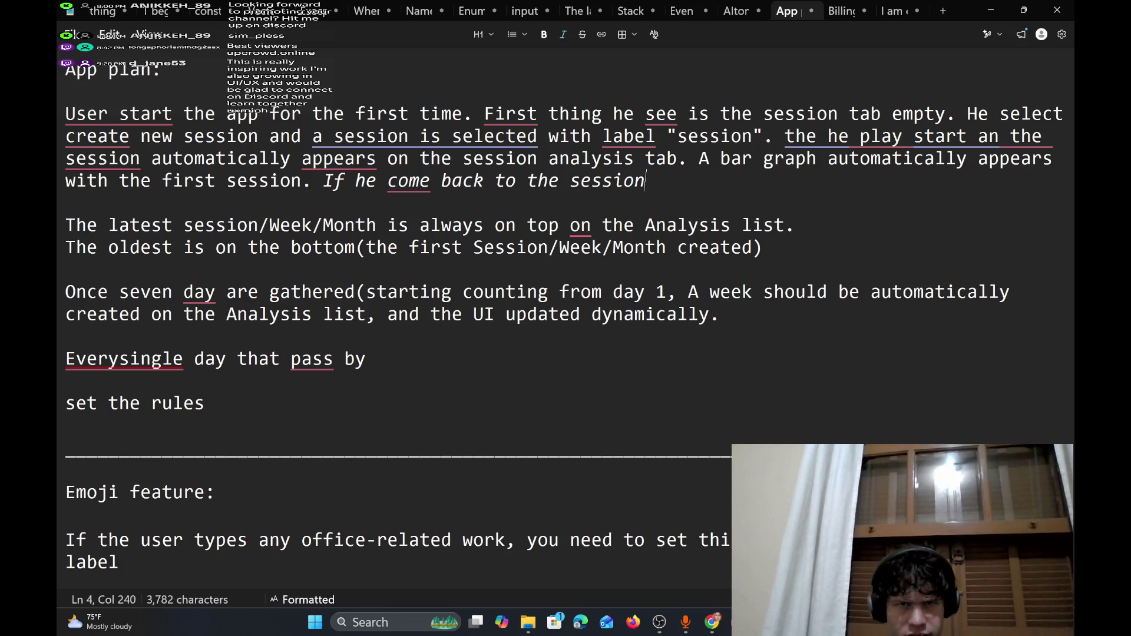
text(tab,)
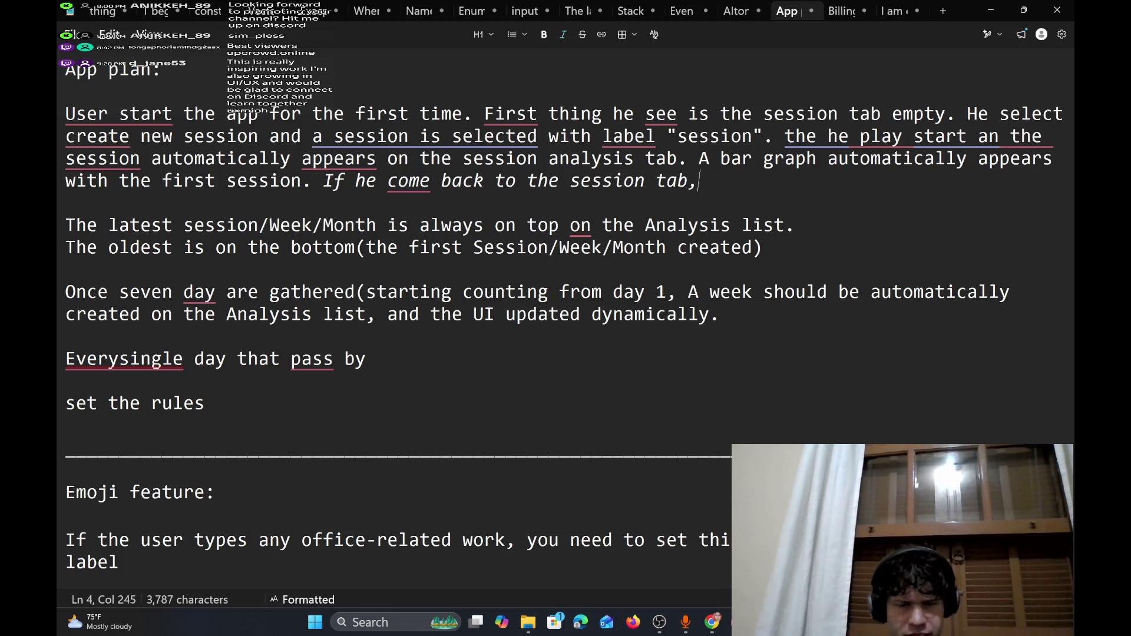
text( he wil)
key(BackSpace)
key(BackSpace)
key(BackSpace)
key(BackSpace)
key(BackSpace)
key(BackSpace)
text(and stop)
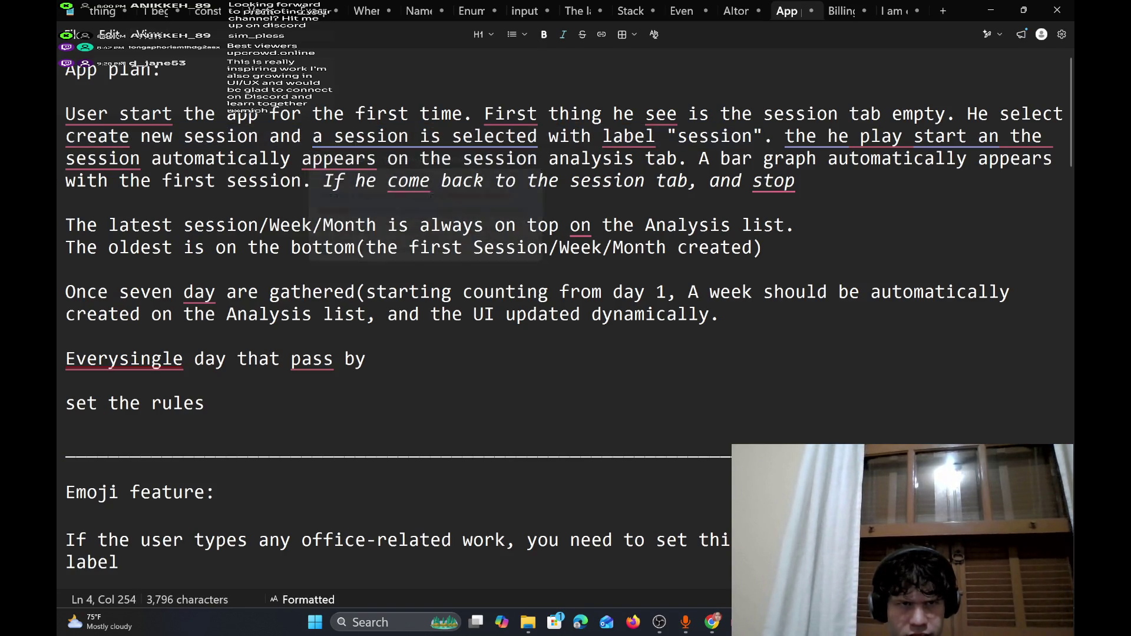
click(387, 158)
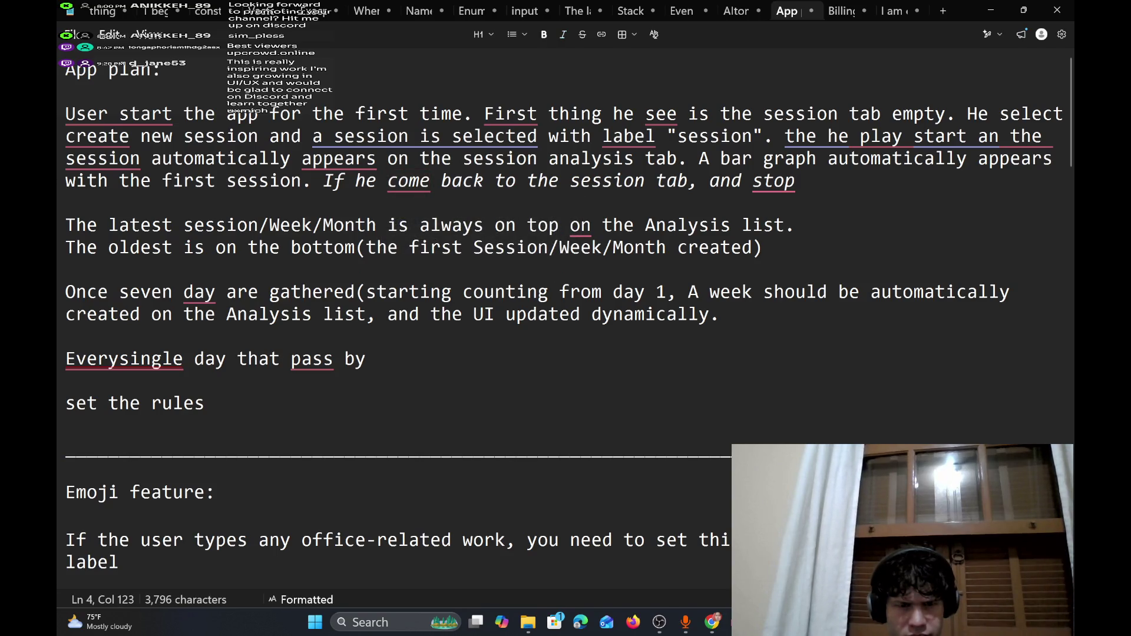
text(running)
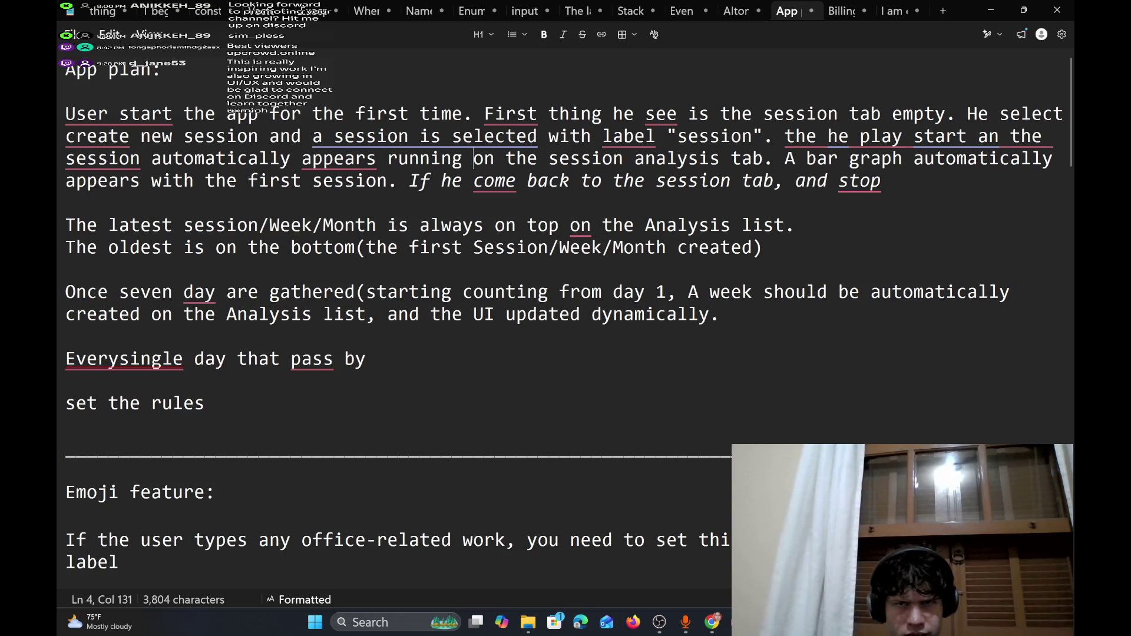
click(892, 183)
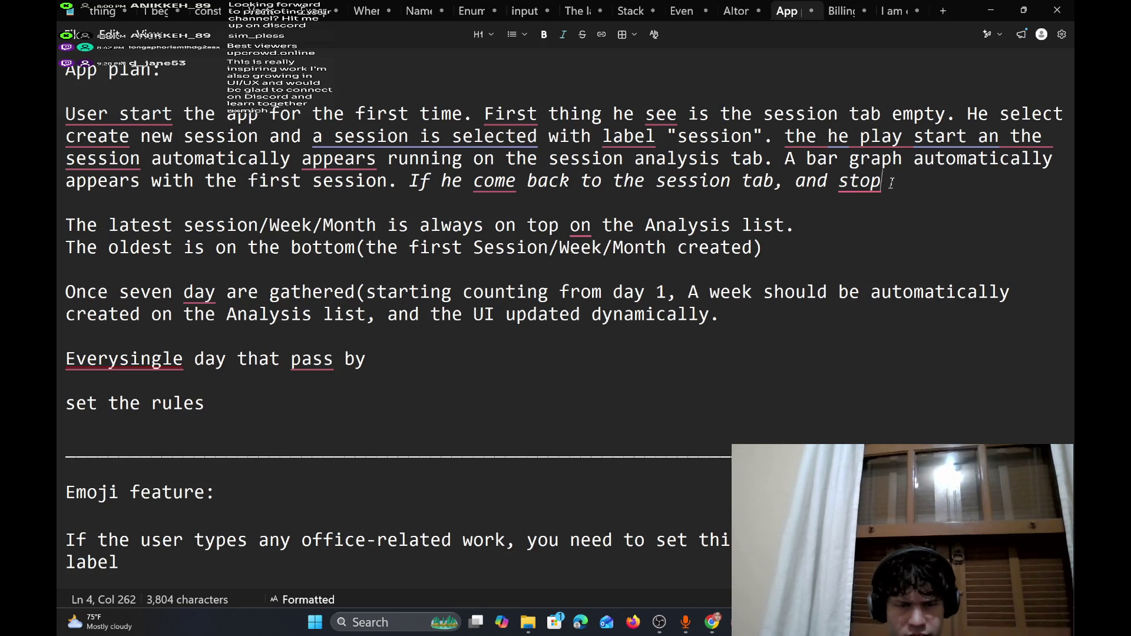
text(the )
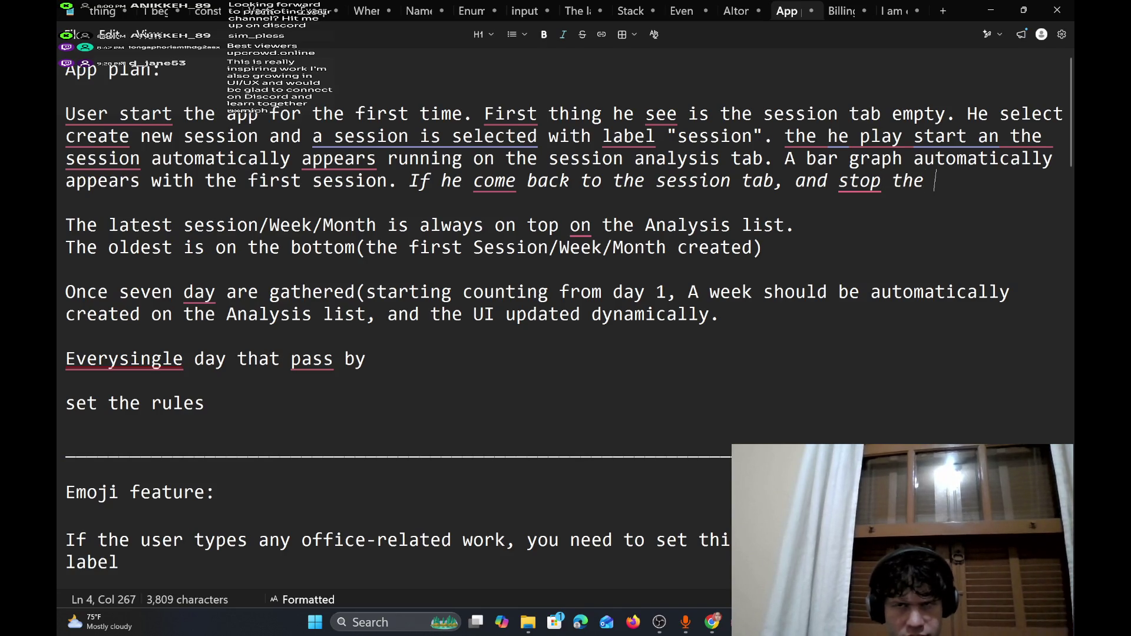
text(bas)
Continue the italic sentence '…analysis session also stops running.' and accept Grammarly's removal of the comma after 'tab'.
key(BackSpace)
key(BackSpace)
key(BackSpace)
text(stopw)
key(BackSpace)
key(BackSpace)
key(BackSpace)
key(BackSpace)
text(ession)
key(Return)
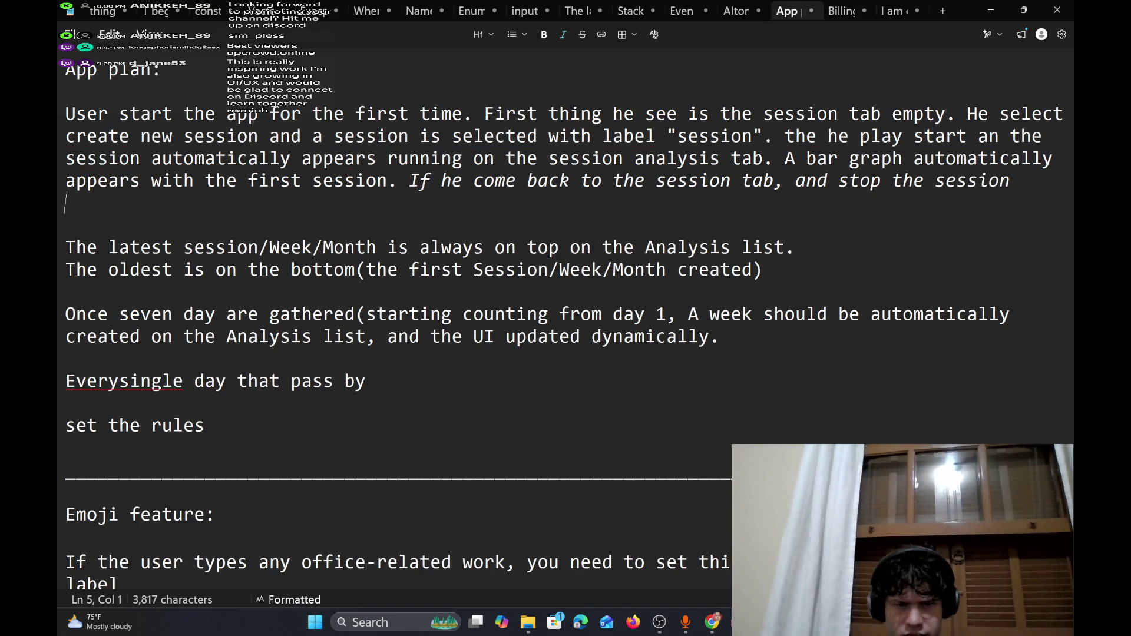
text(two)
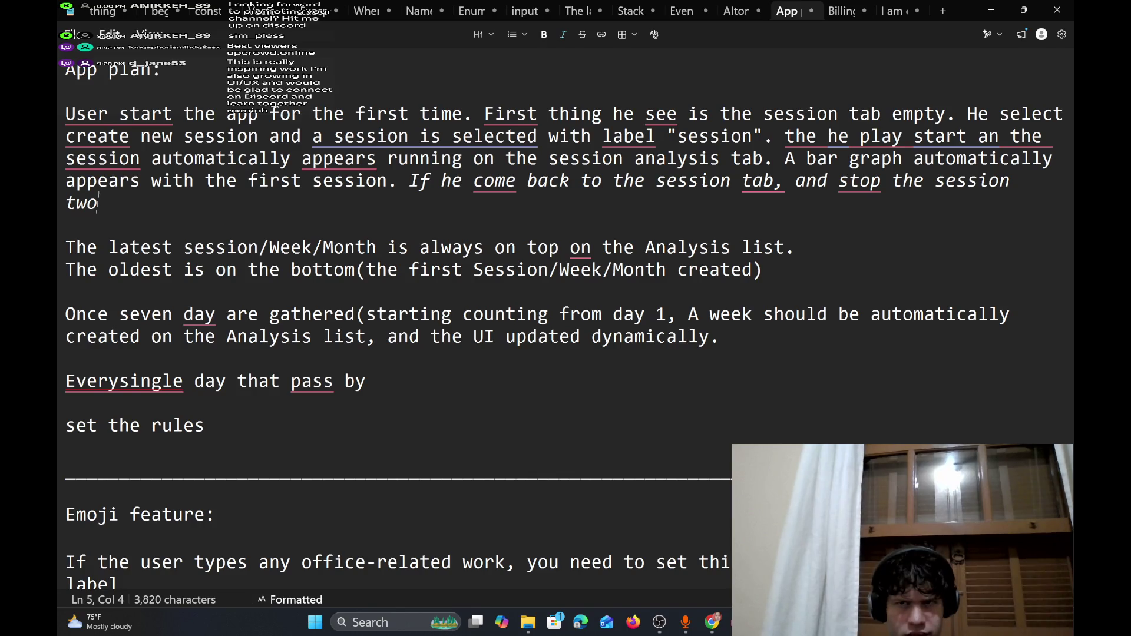
key(BackSpace)
key(BackSpace)
key(BackSpace)
text(the)
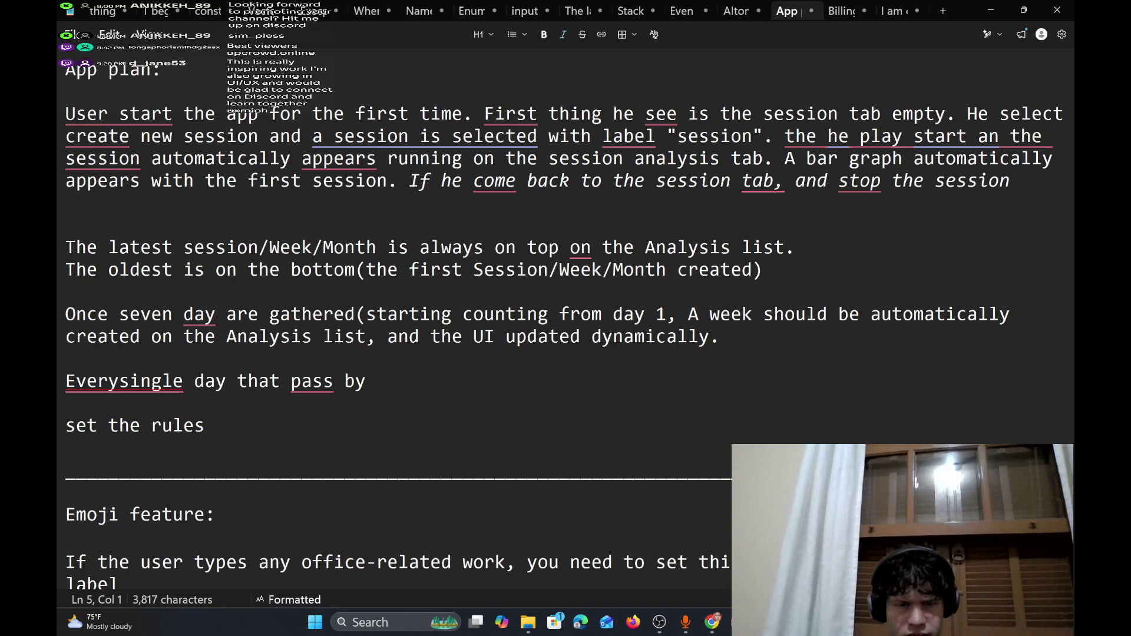
text( d)
key(BackSpace)
text(session)
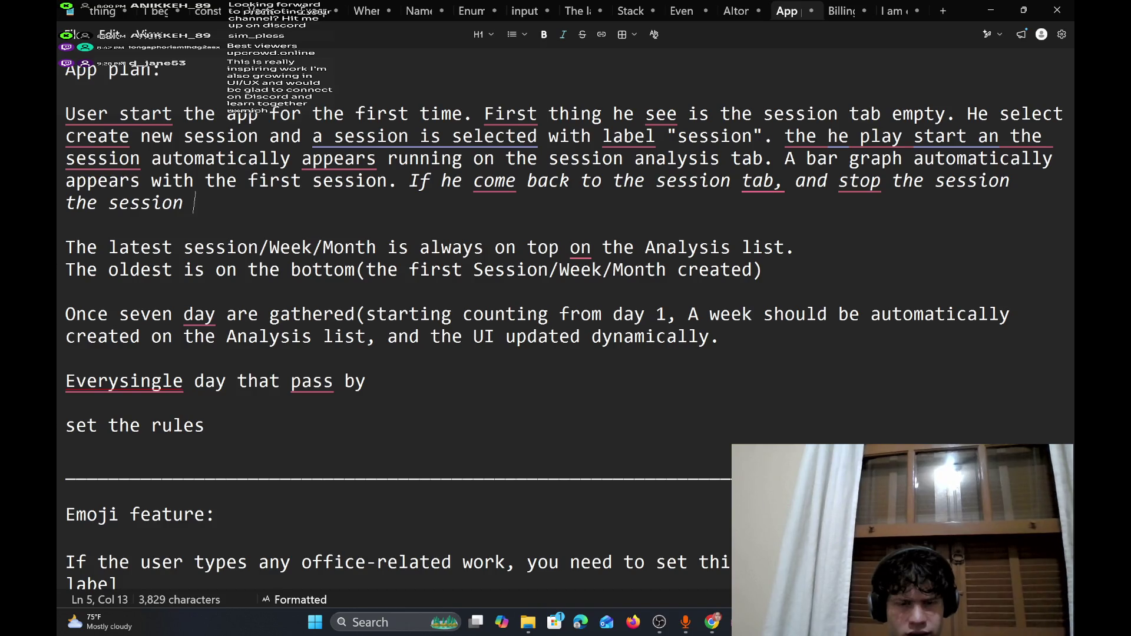
text( runnign)
key(BackSpace)
key(BackSpace)
text(ng on the analysis session also stop)
key(BackSpace)
text(s running.)
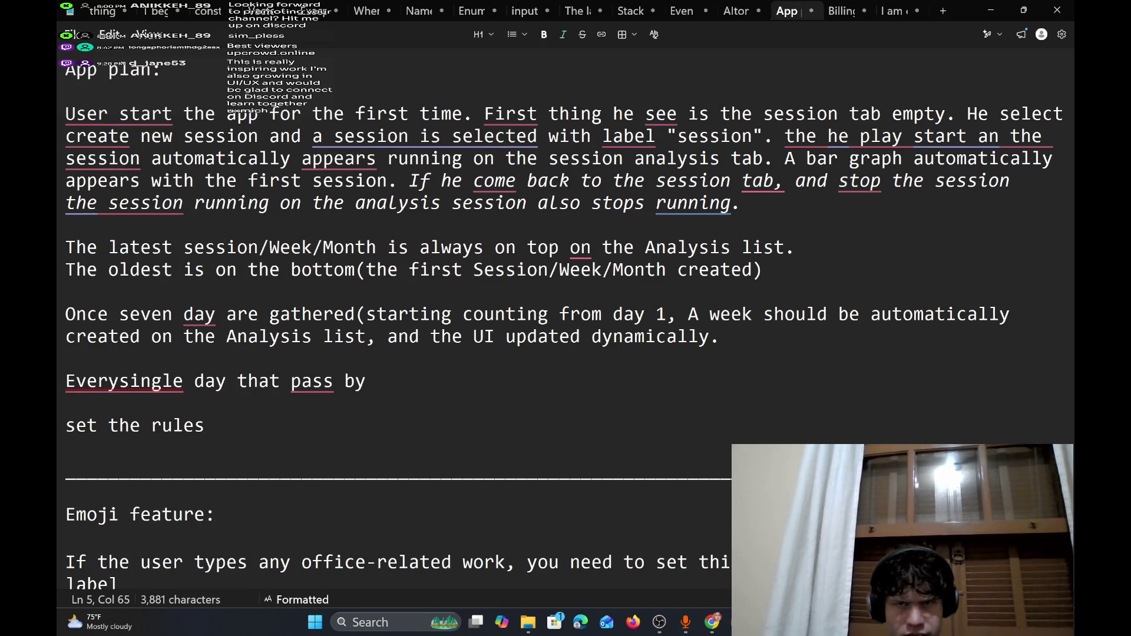
mouse_move(762, 180)
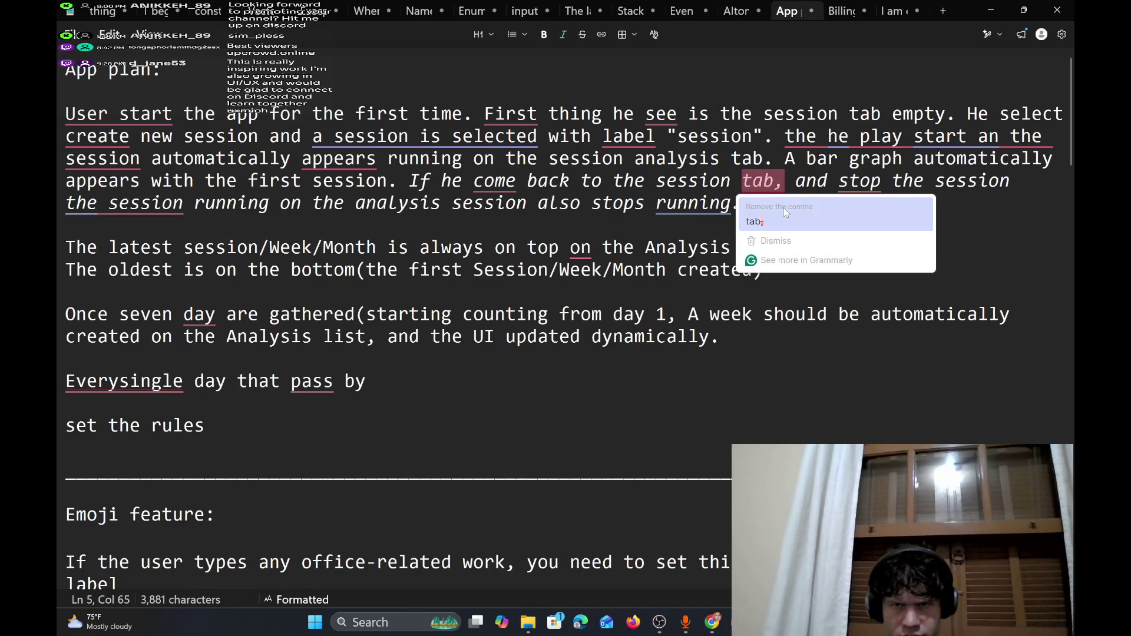
click(786, 213)
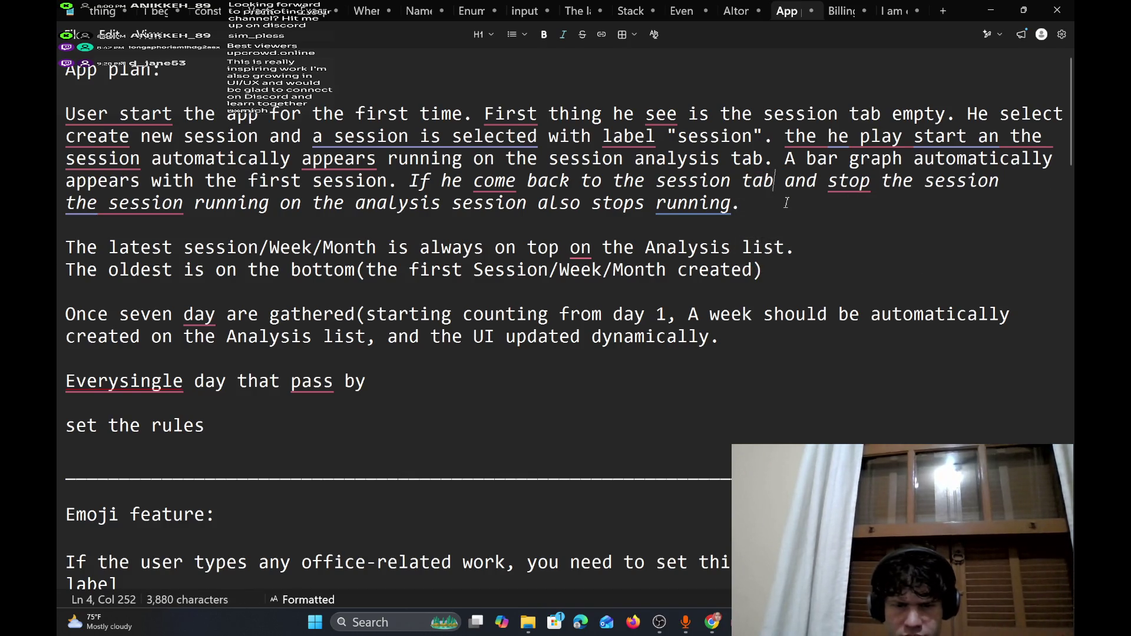
text(,)
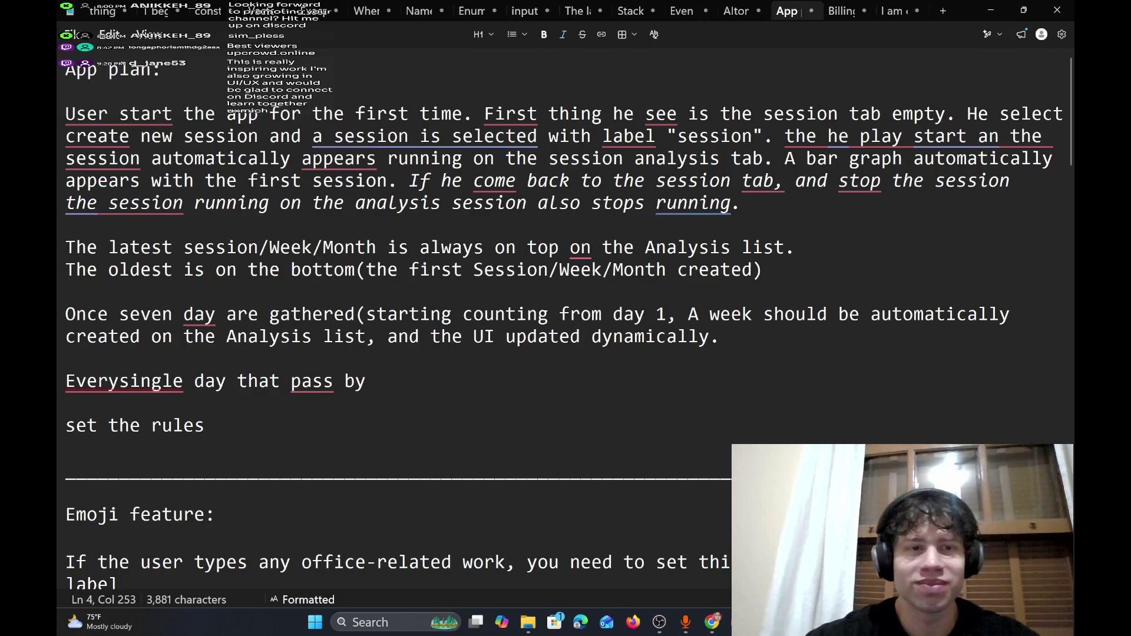
key(Down)
key(Down)
key(Down)
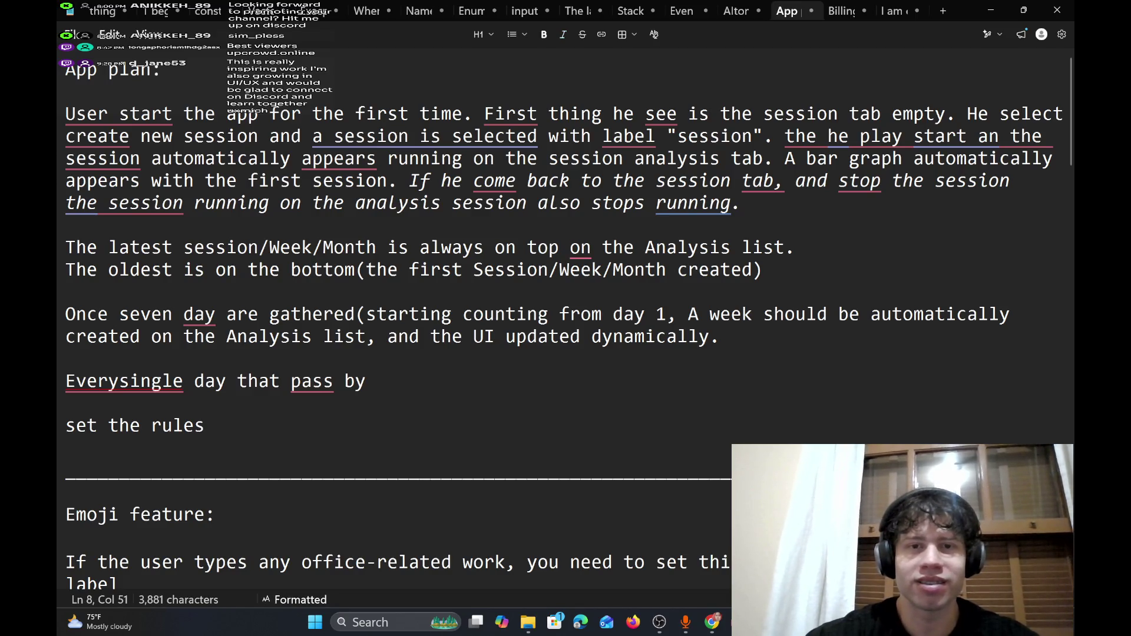
key(Up)
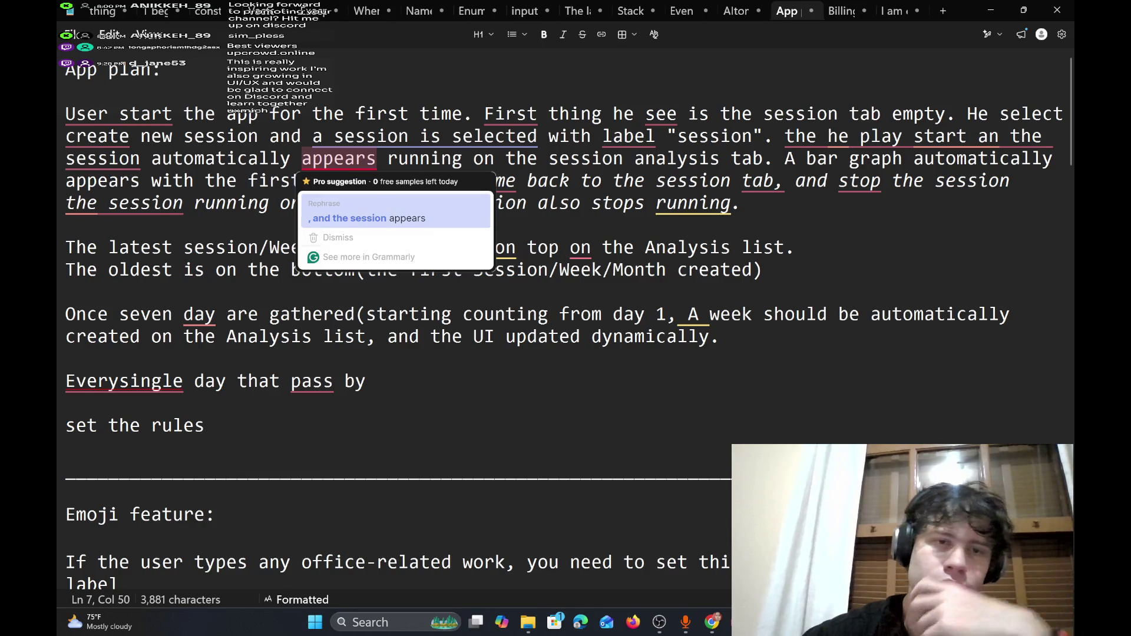
Select the plan paragraphs from the start down to 'Everysingle day that pass by'.
drag(388, 382, 66, 114)
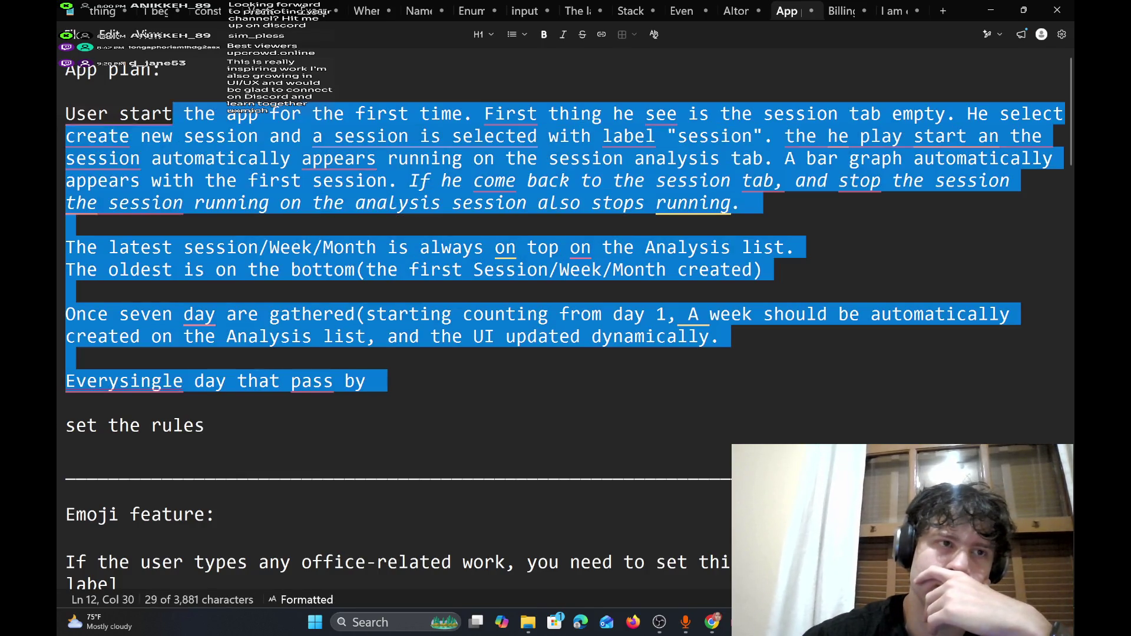
mouse_move(66, 69)
mouse_down()
mouse_move(518, 381)
mouse_move(174, 113)
mouse_move(66, 69)
mouse_up()
click(519, 381)
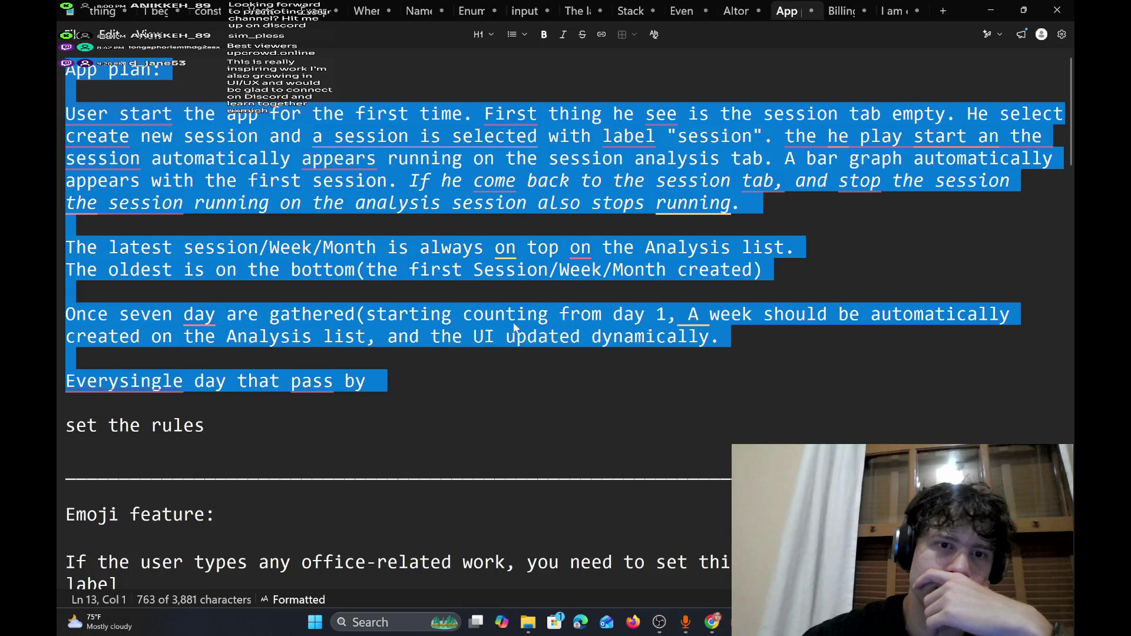
click(518, 315)
click(387, 382)
drag(388, 381, 63, 69)
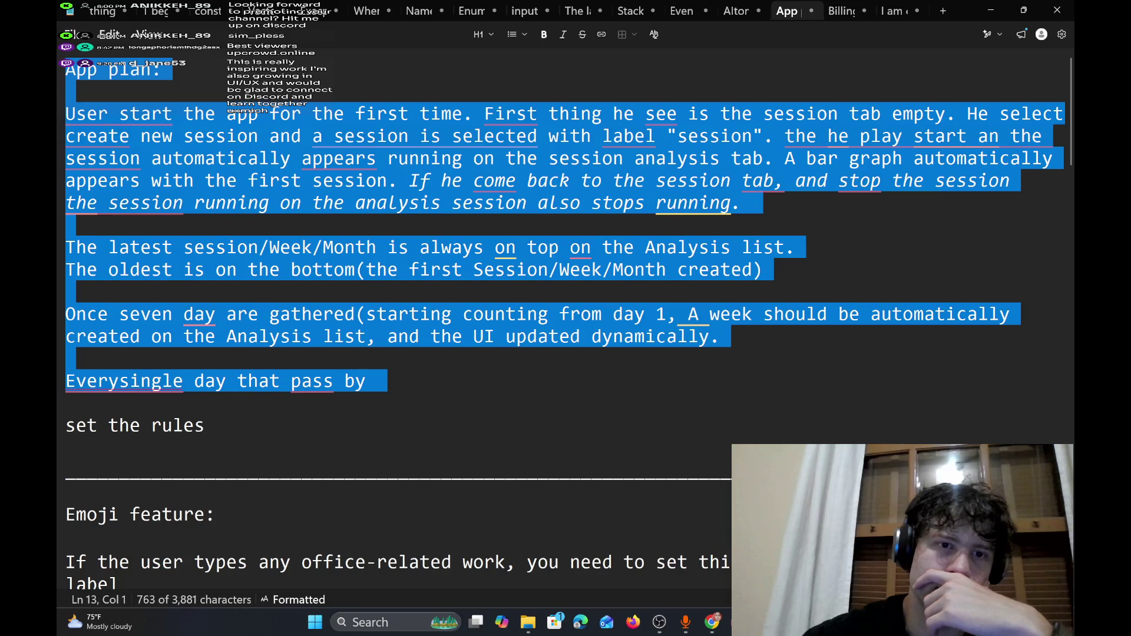
click(635, 377)
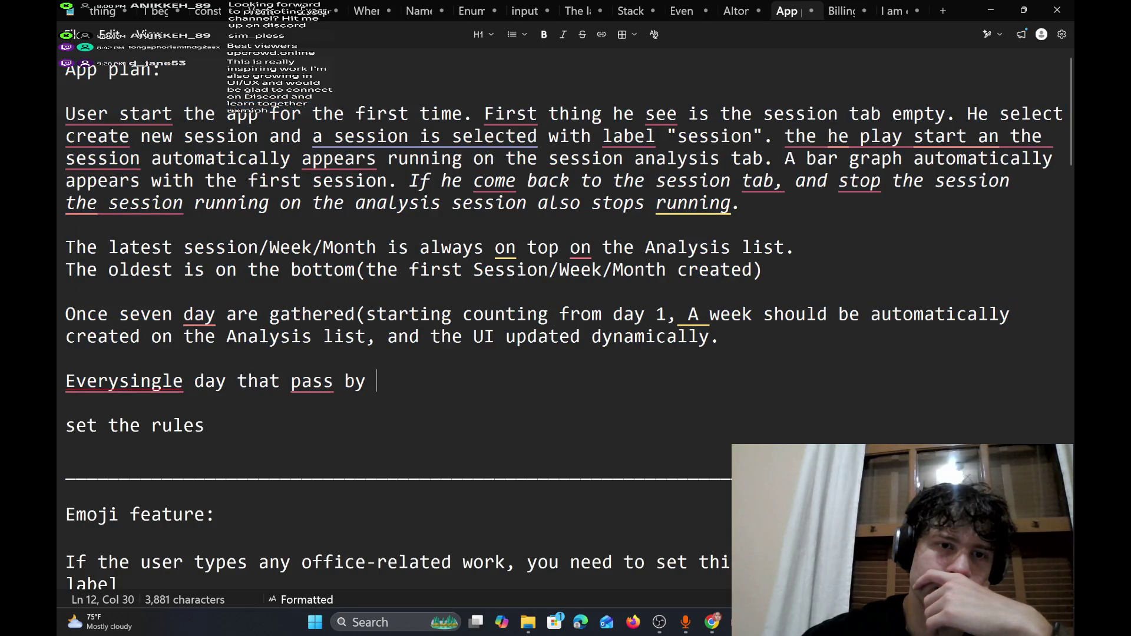
drag(387, 381, 66, 69)
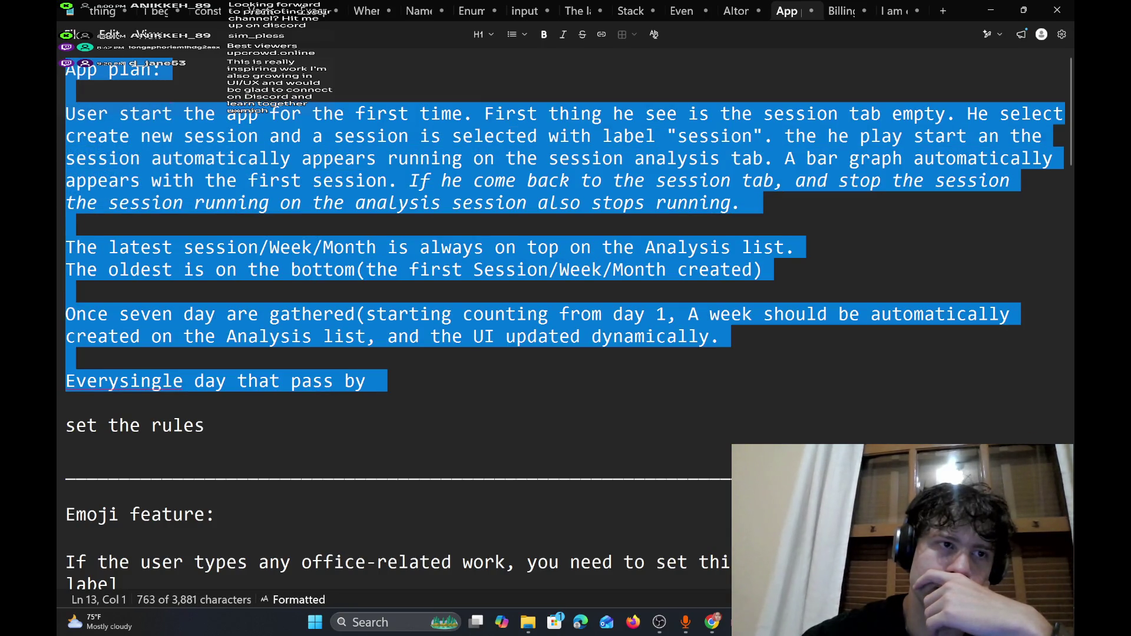
click(591, 372)
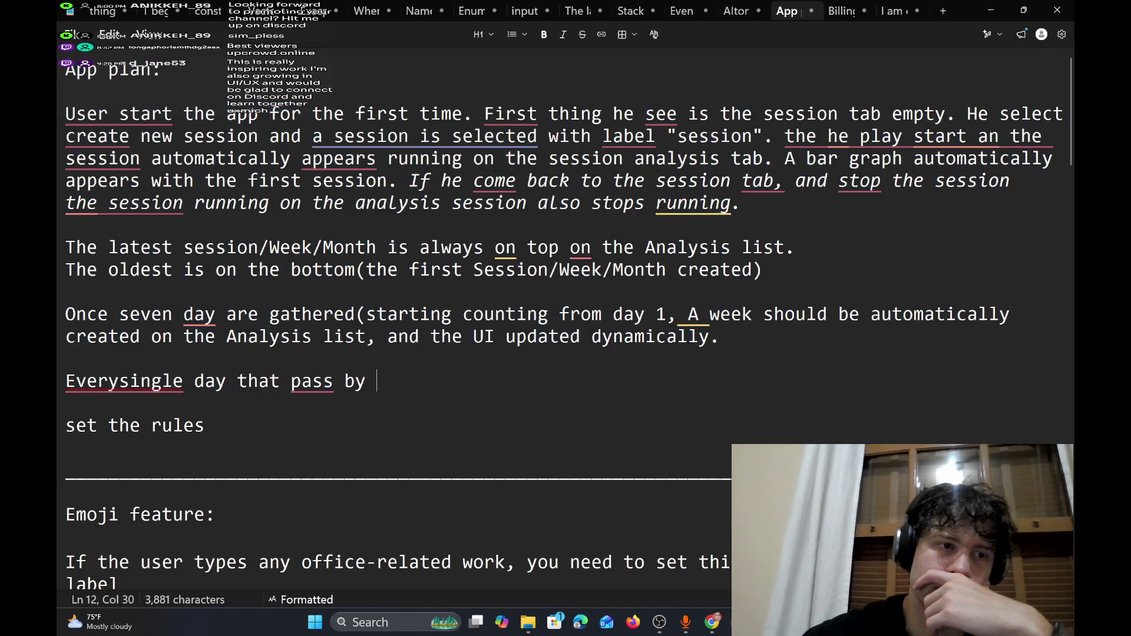
drag(66, 447, 65, 69)
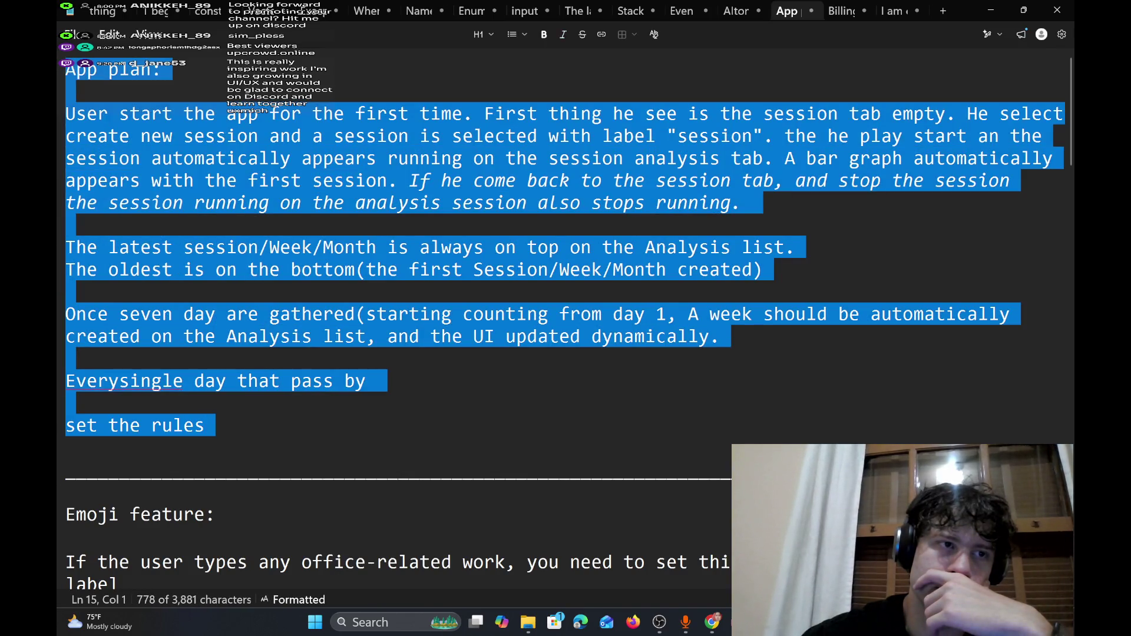
click(531, 382)
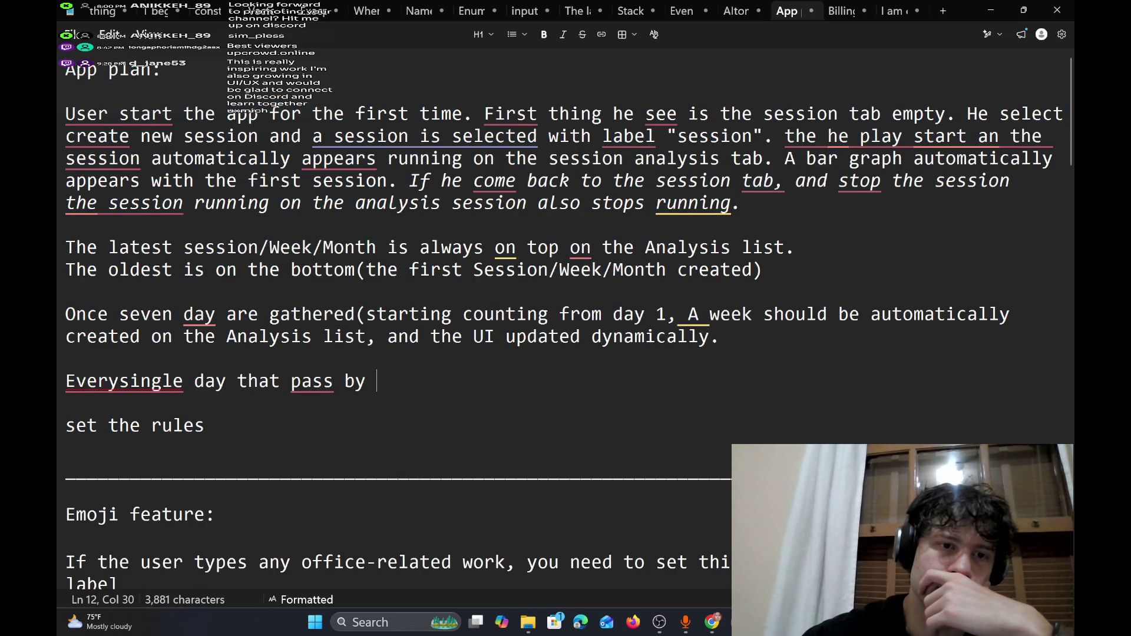
key(BackSpace)
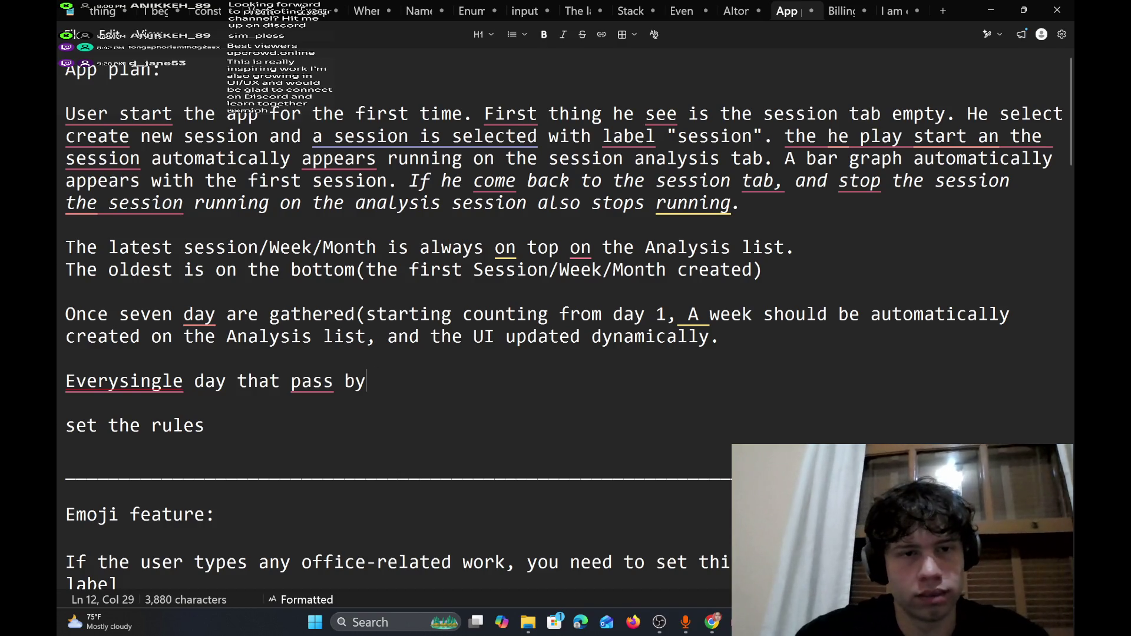
text(de)
key(BackSpace)
key(BackSpace)
key(BackSpace)
text(d)
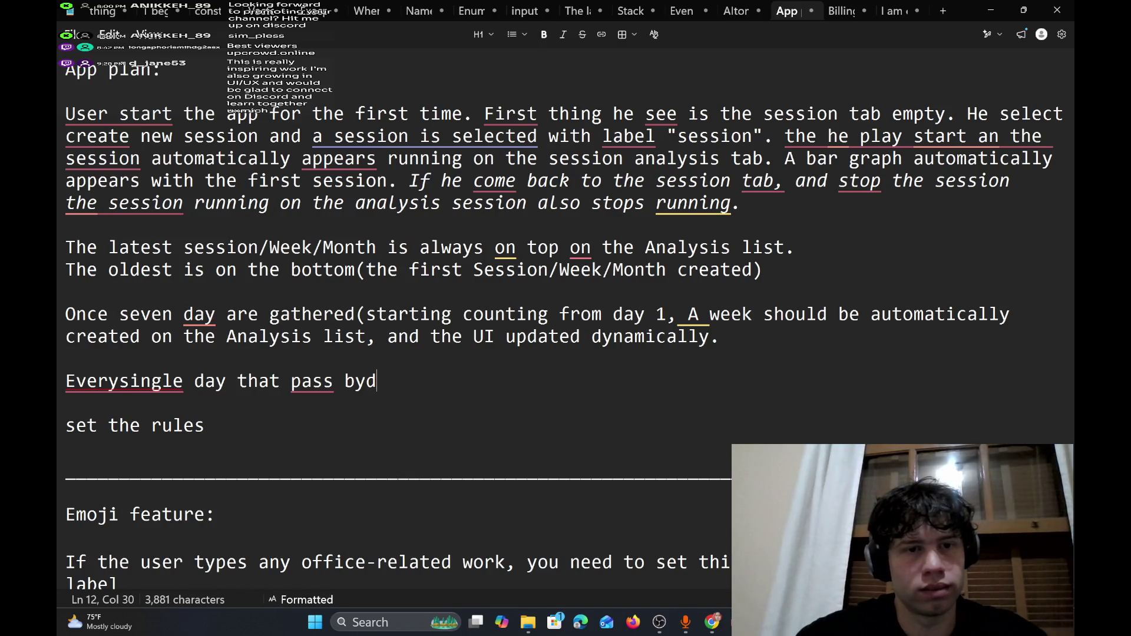
text(de)
key(BackSpace)
key(BackSpace)
text(d)
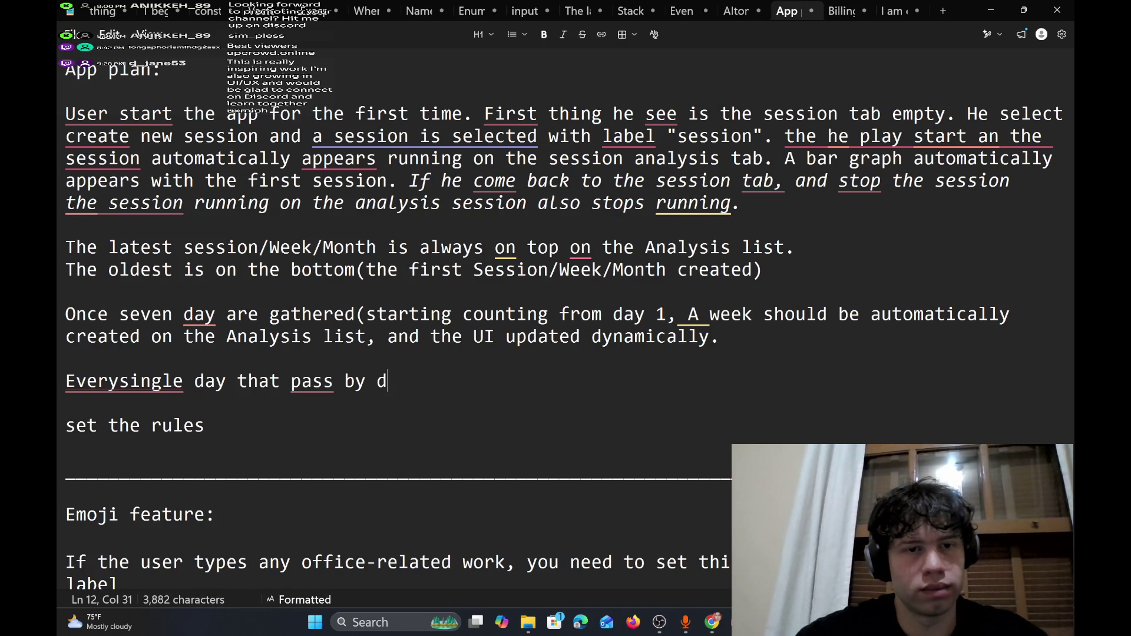
key(BackSpace)
key(BackSpace)
text(de)
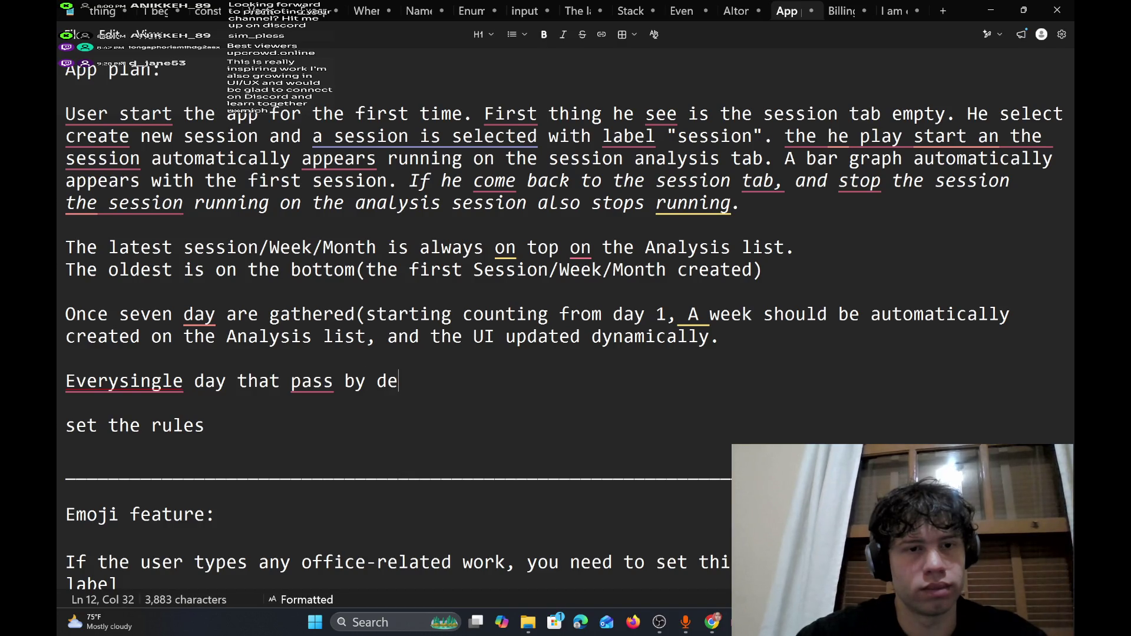
key(BackSpace)
key(BackSpace)
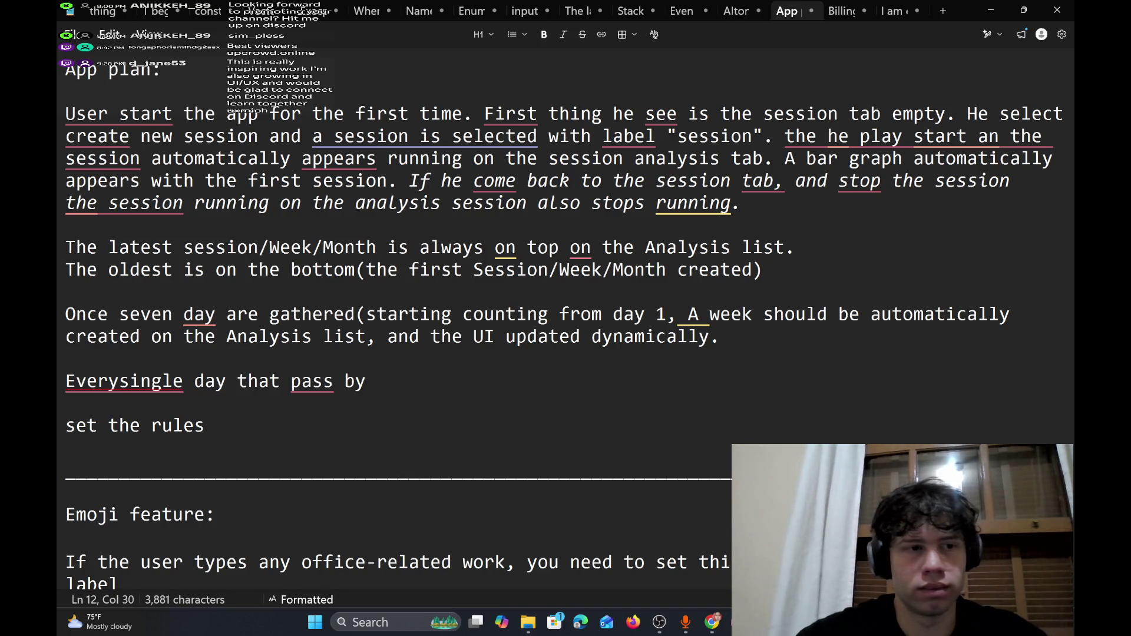
key(Up)
key(Up)
key(End)
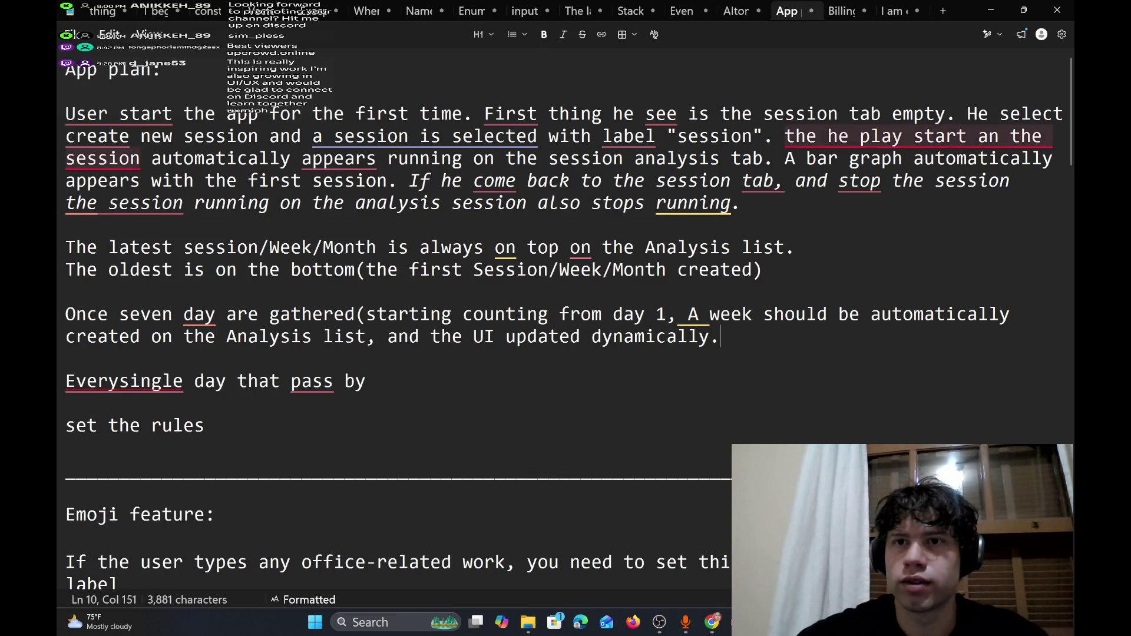
click(946, 114)
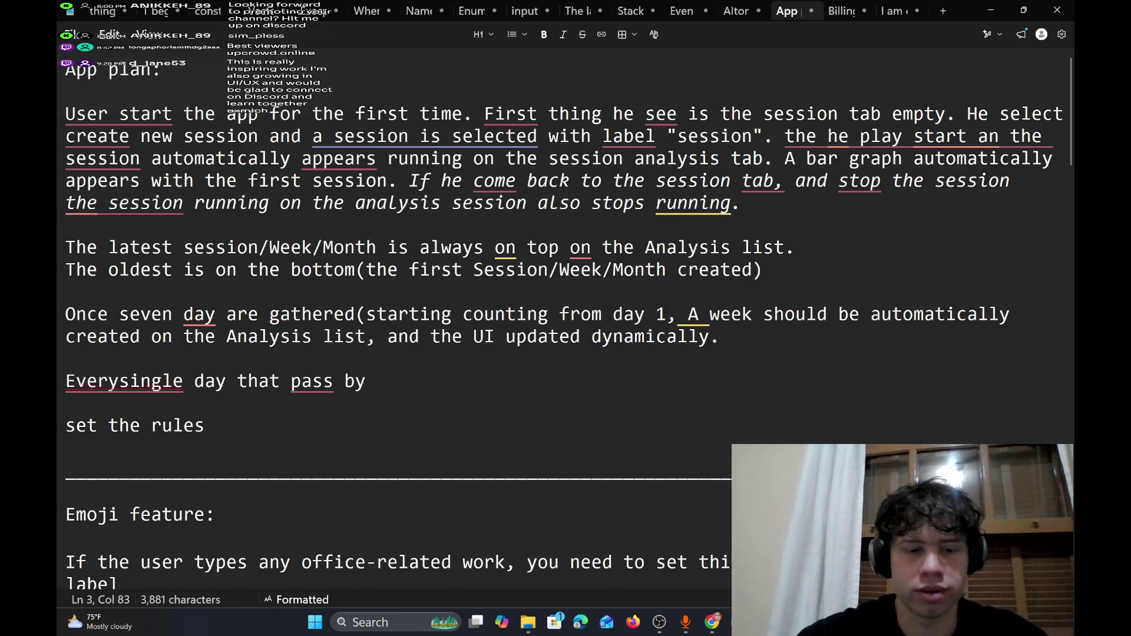
text(fi)
Add 'with today date on the header' after 'empty' and join the create line onto the sentence.
key(BackSpace)
key(BackSpace)
text(with today)
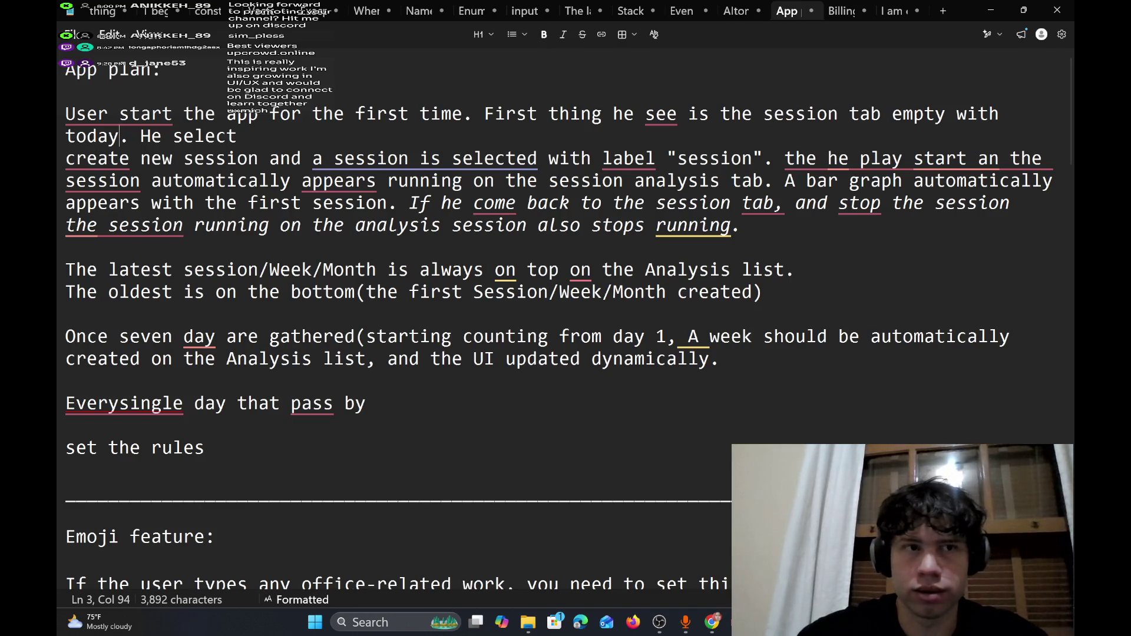
text( date)
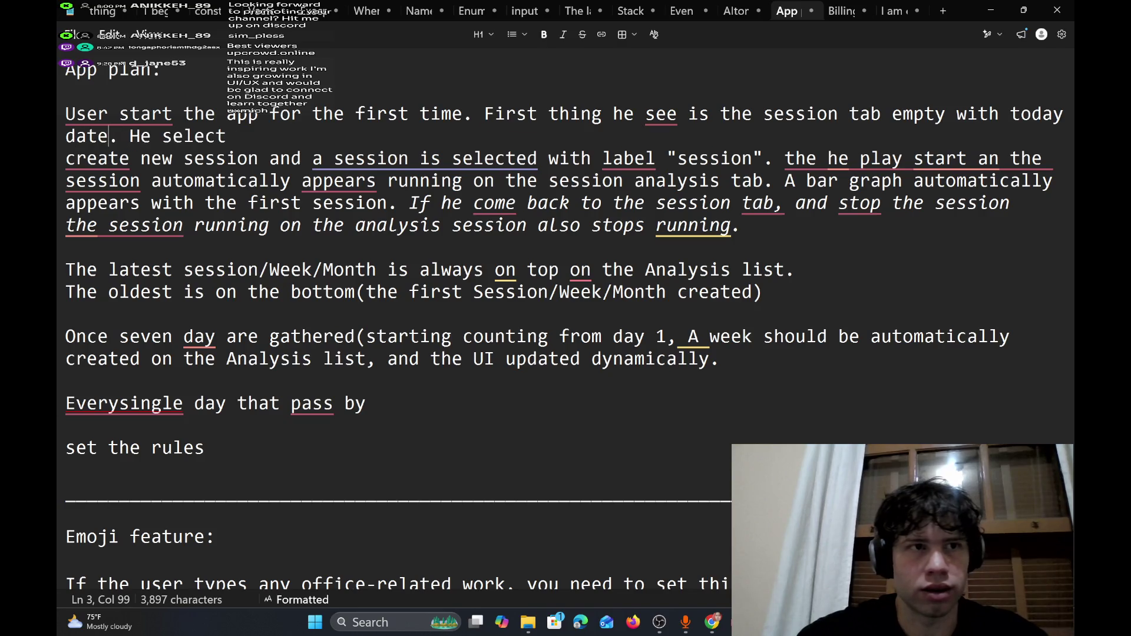
text( on top)
key(BackSpace)
key(BackSpace)
key(BackSpace)
text(the header)
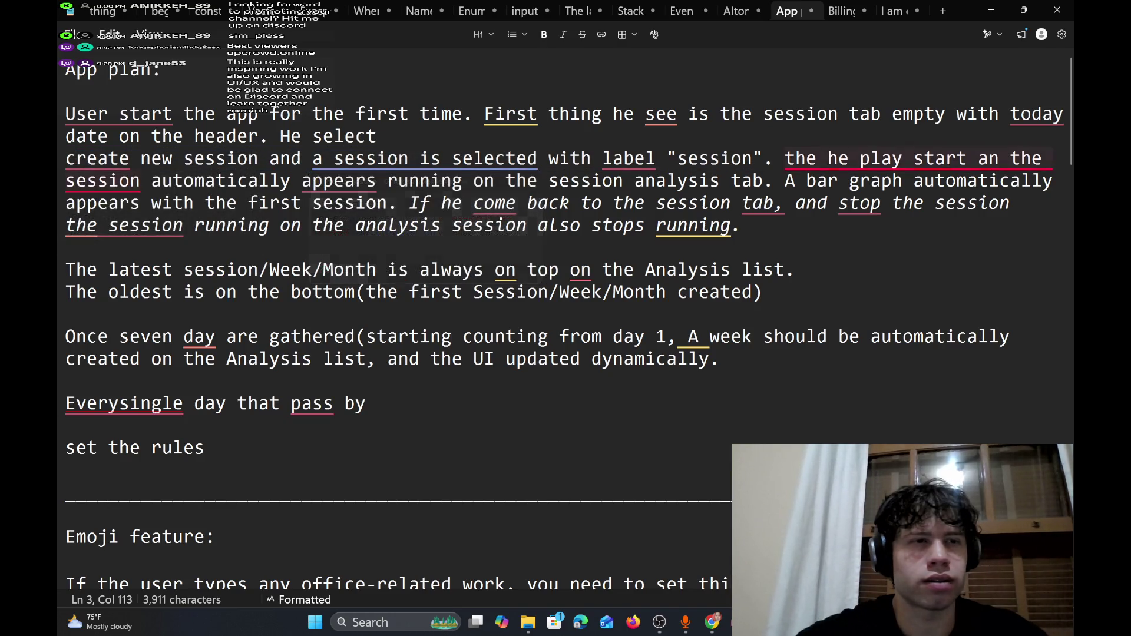
key(Down)
key(Home)
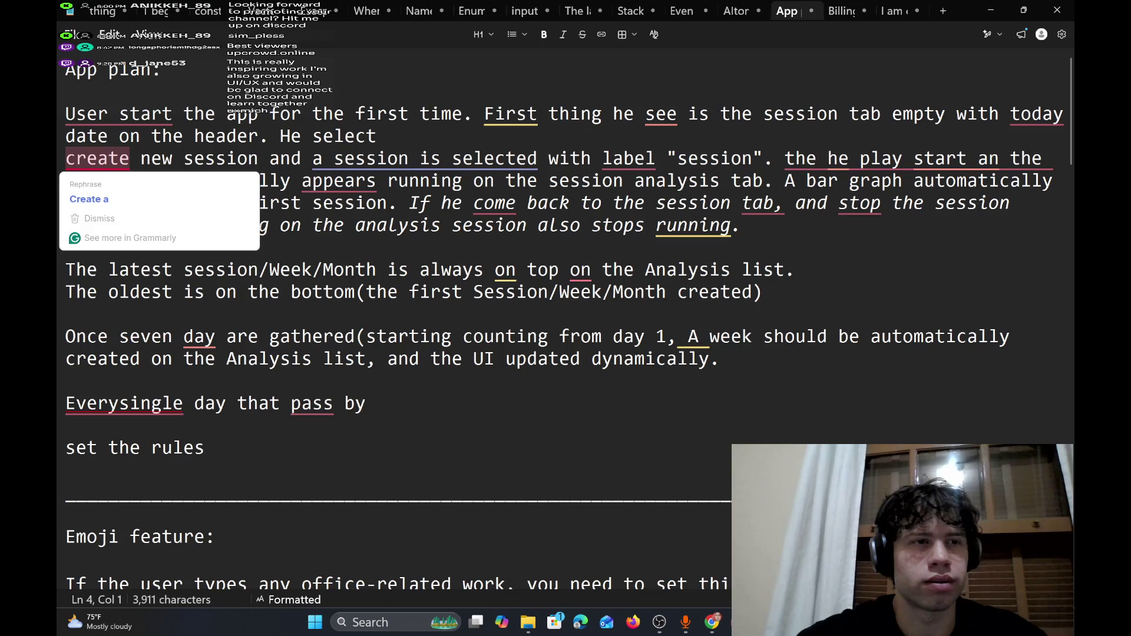
key(BackSpace)
text(session)
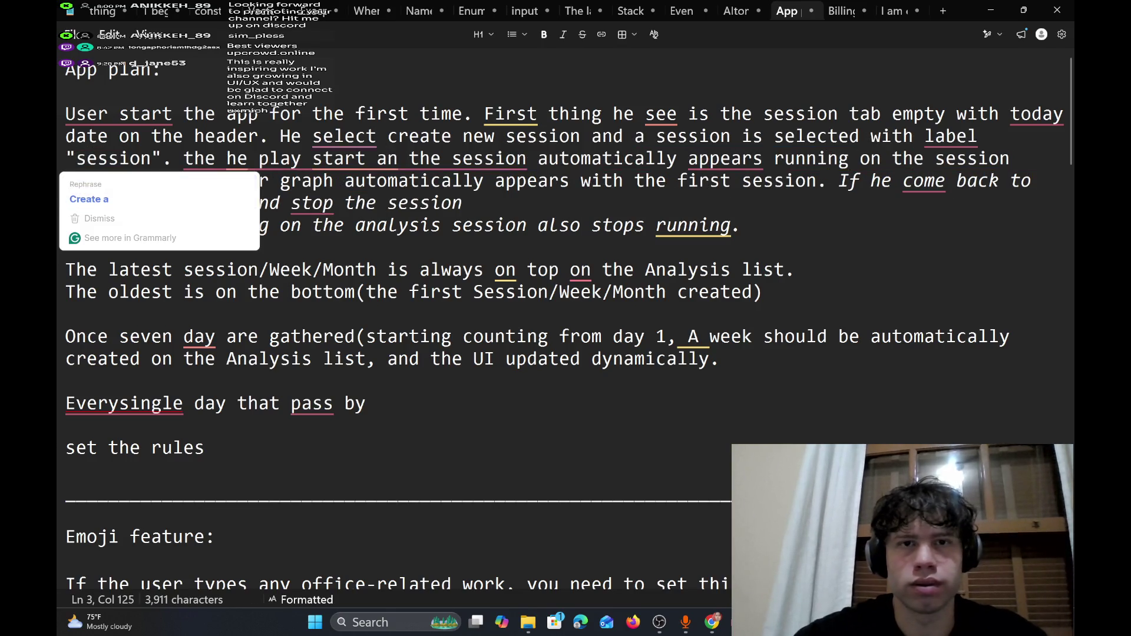
text( button)
Reword to 'He selects "new session" button' and begin changing 'selected' to 'created'.
key(Left)
key(Left)
key(Left)
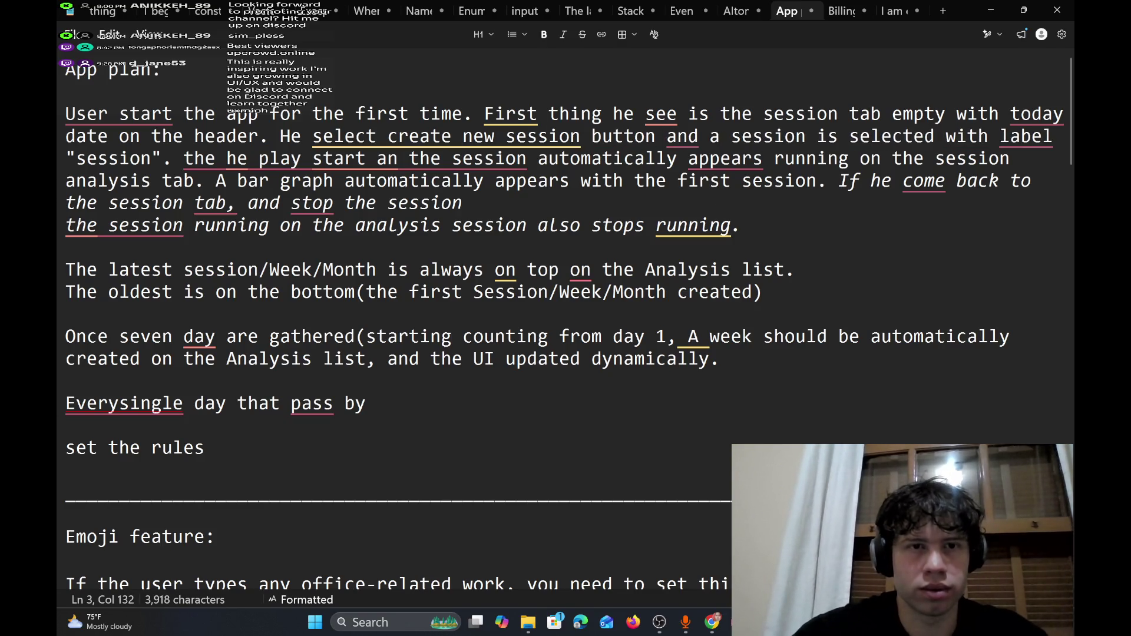
text(")
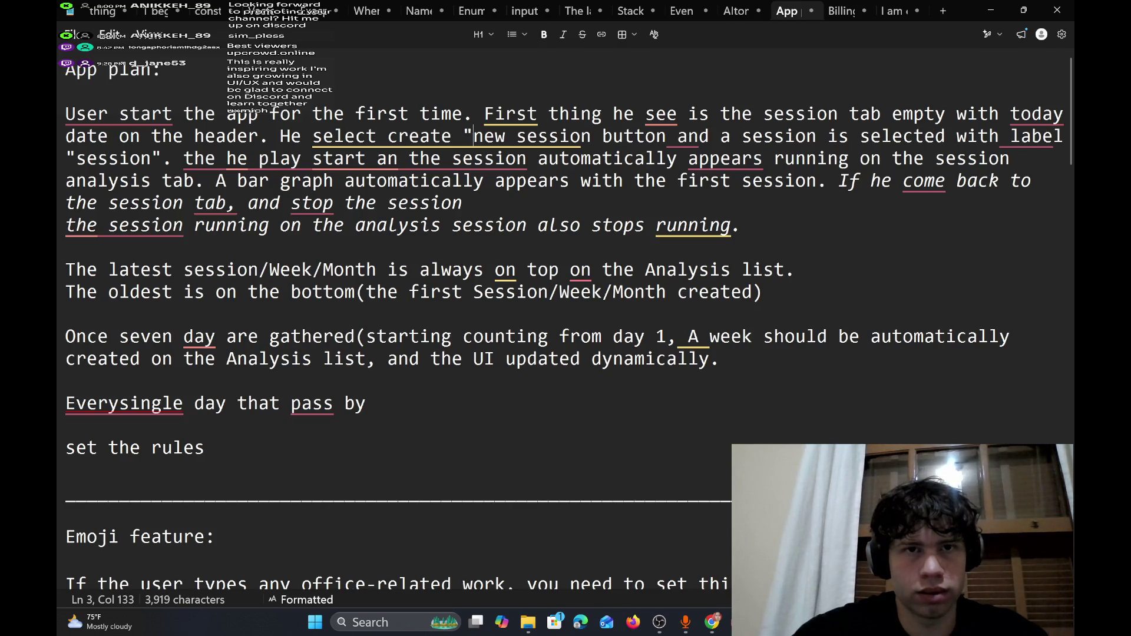
key(Left)
key(Left)
key(Left)
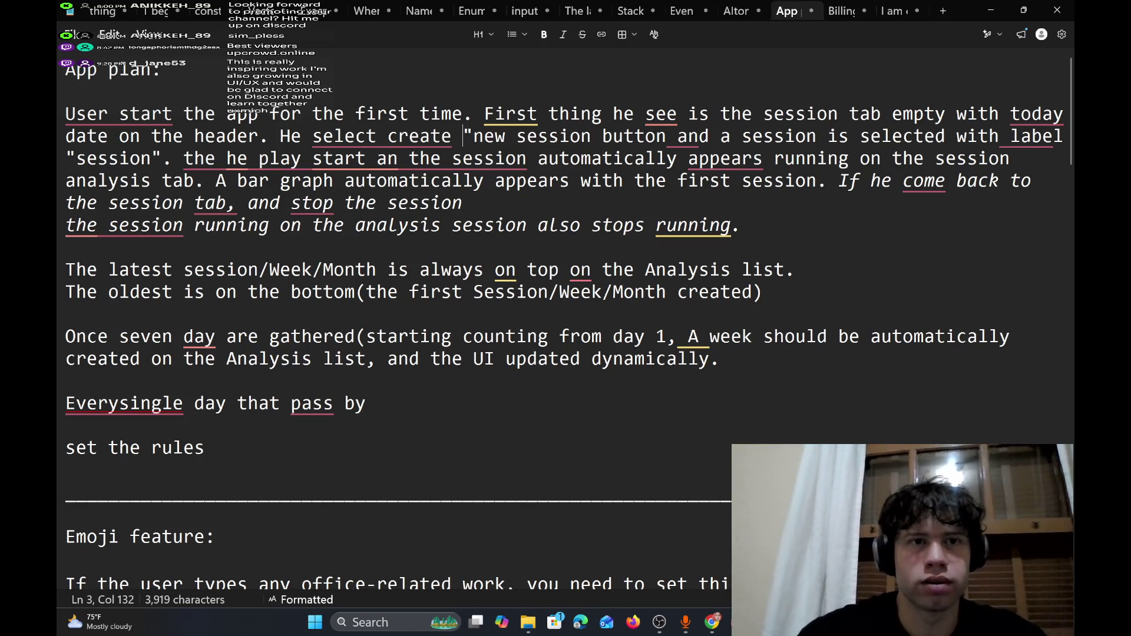
key(Delete)
key(Delete)
key(BackSpace)
key(BackSpace)
key(BackSpace)
key(BackSpace)
key(BackSpace)
text(s )
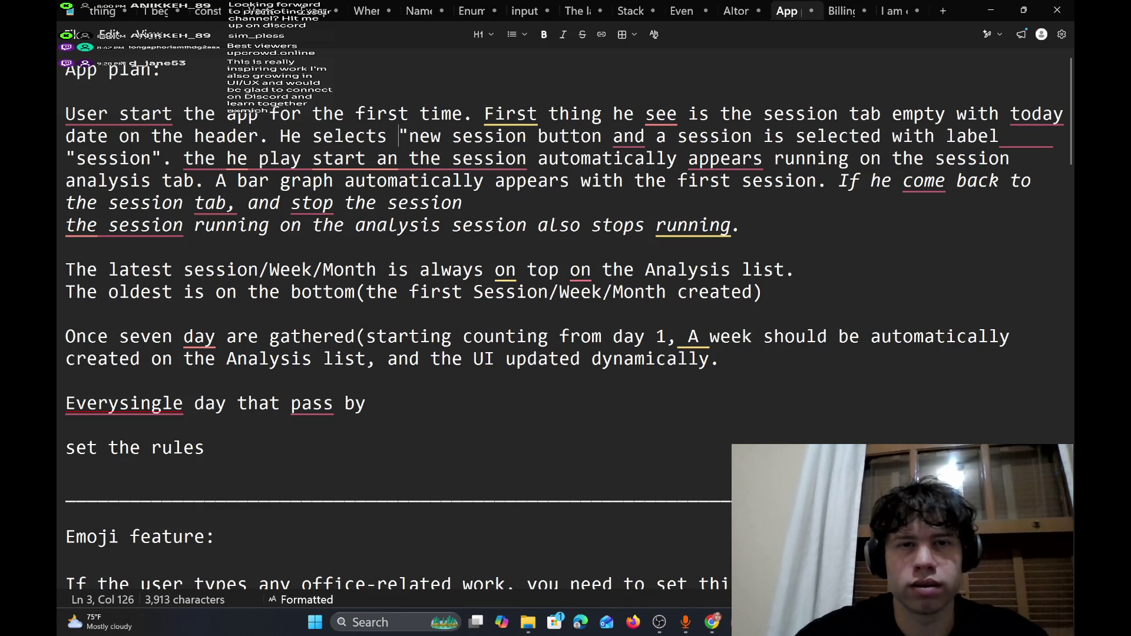
text(")
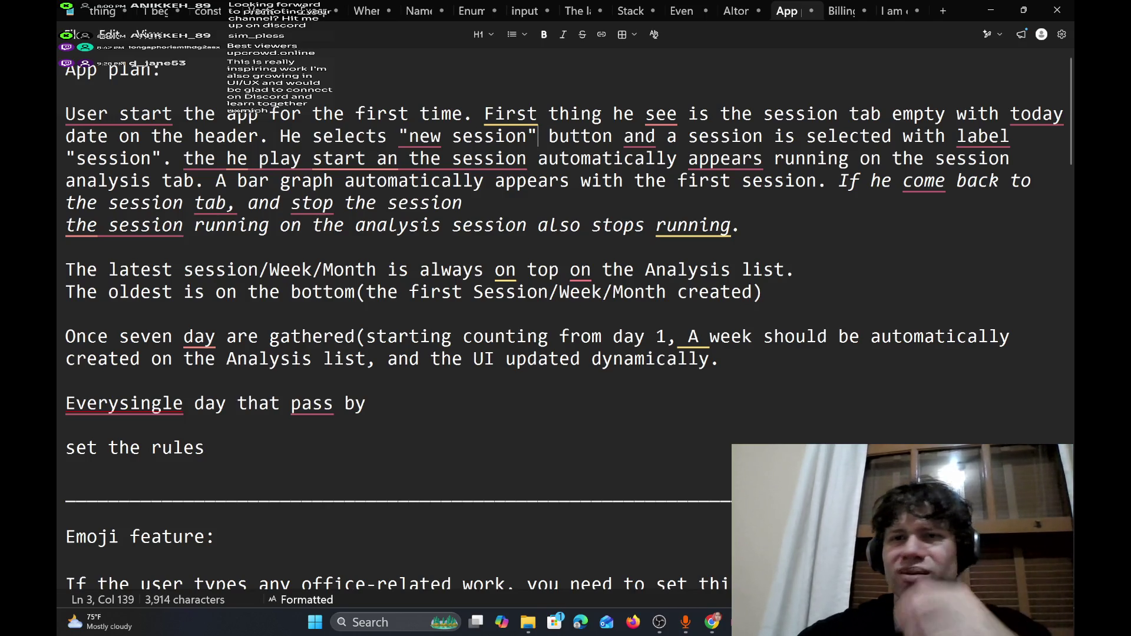
key(BackSpace)
key(BackSpace)
key(BackSpace)
key(BackSpace)
key(BackSpace)
key(BackSpace)
key(BackSpace)
key(BackSpace)
text(cr)
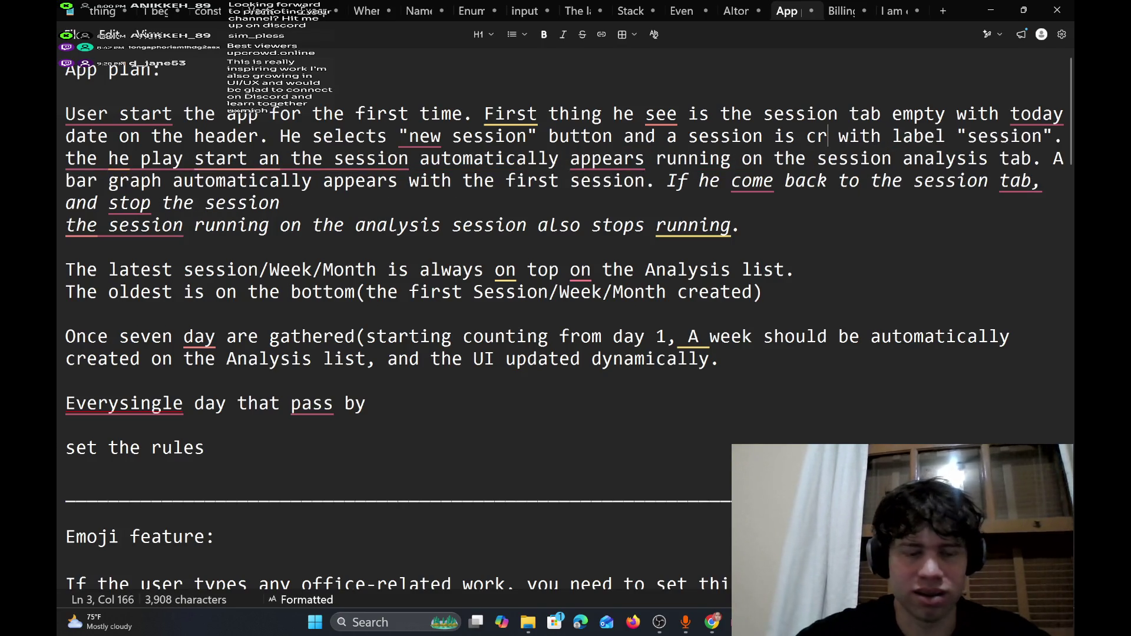
text(eated)
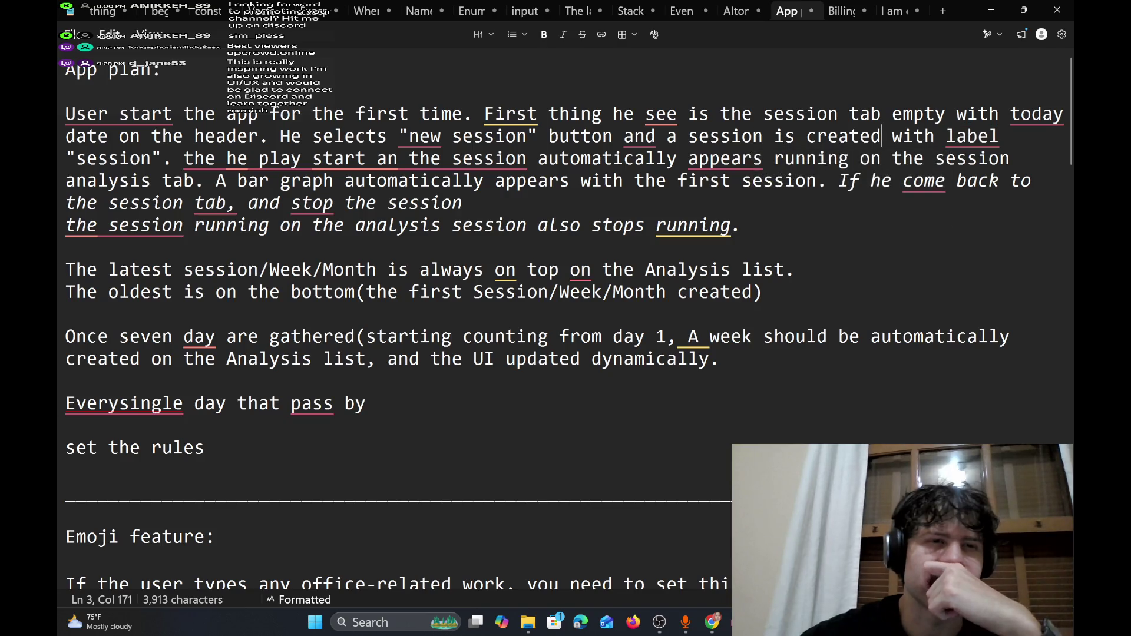
Reword 'the he play start' to 'then he selects play/start'.
click(216, 158)
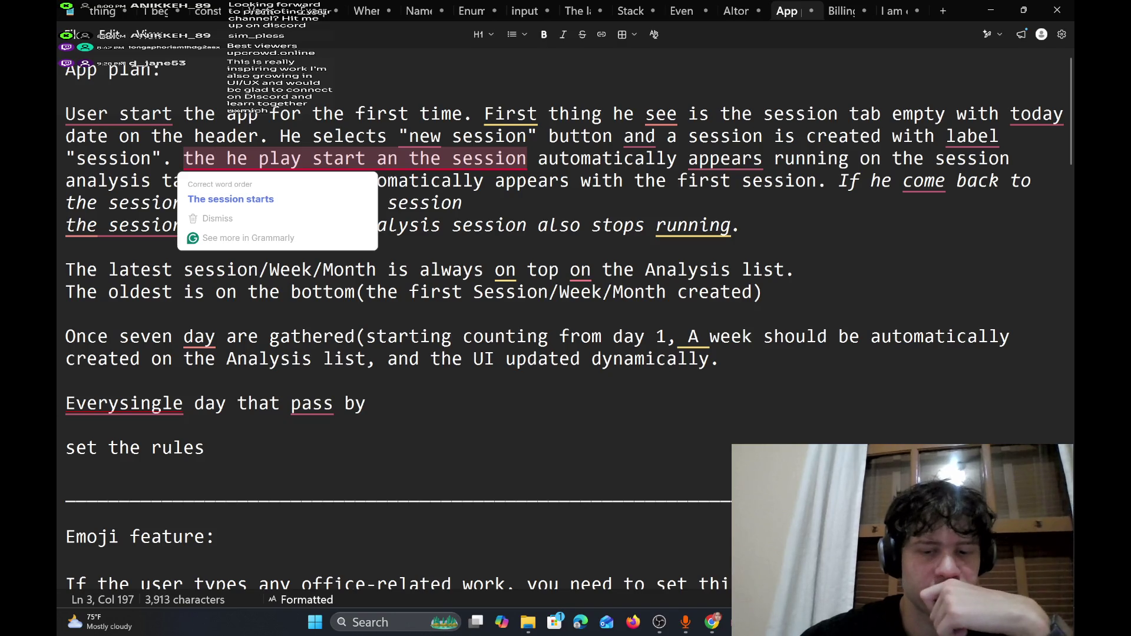
text(n)
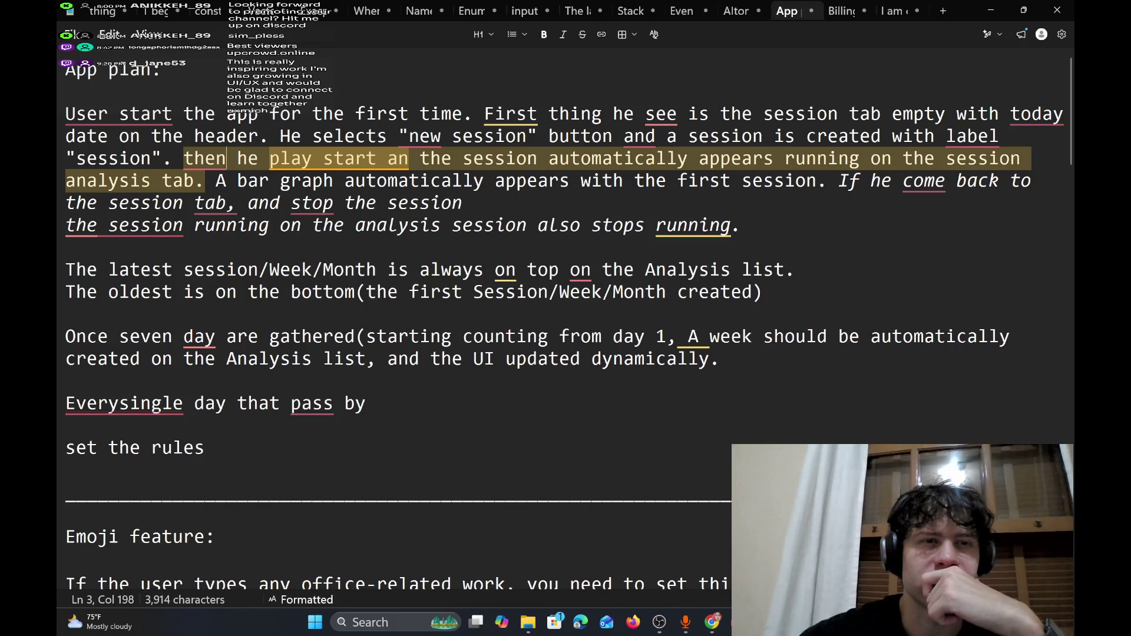
key(Right)
key(Right)
key(Right)
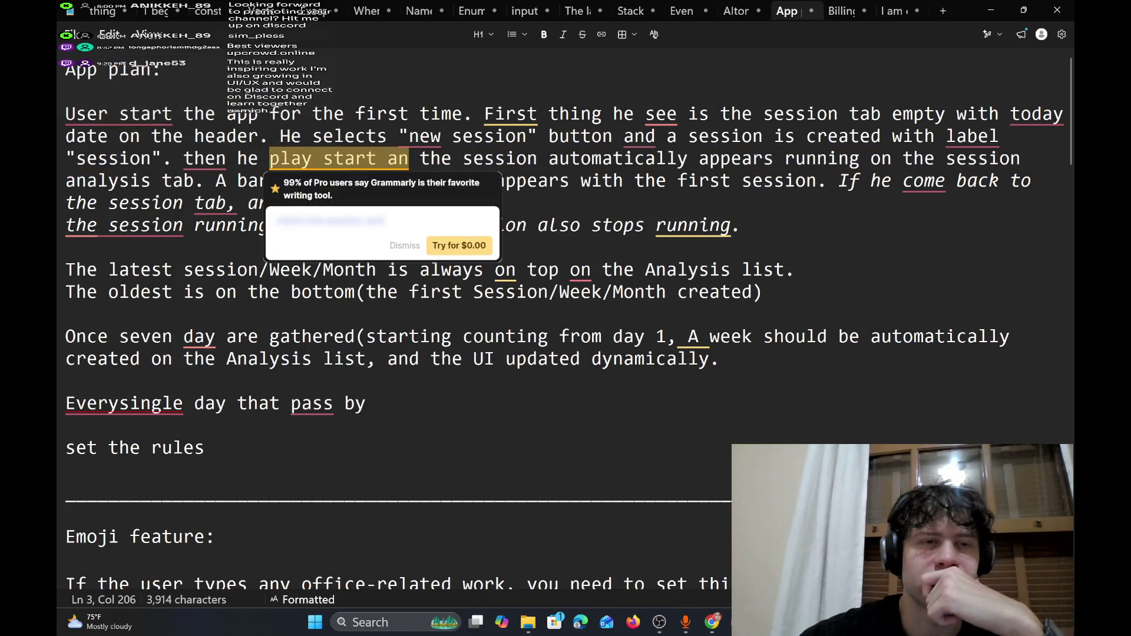
key(Left)
key(Left)
key(Left)
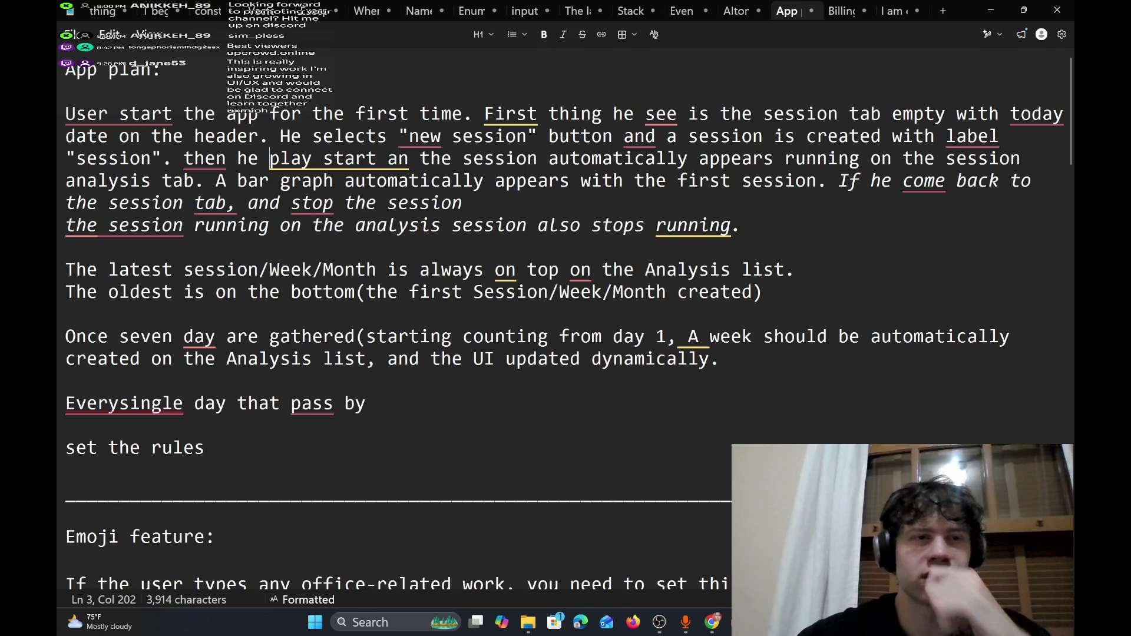
text(selects)
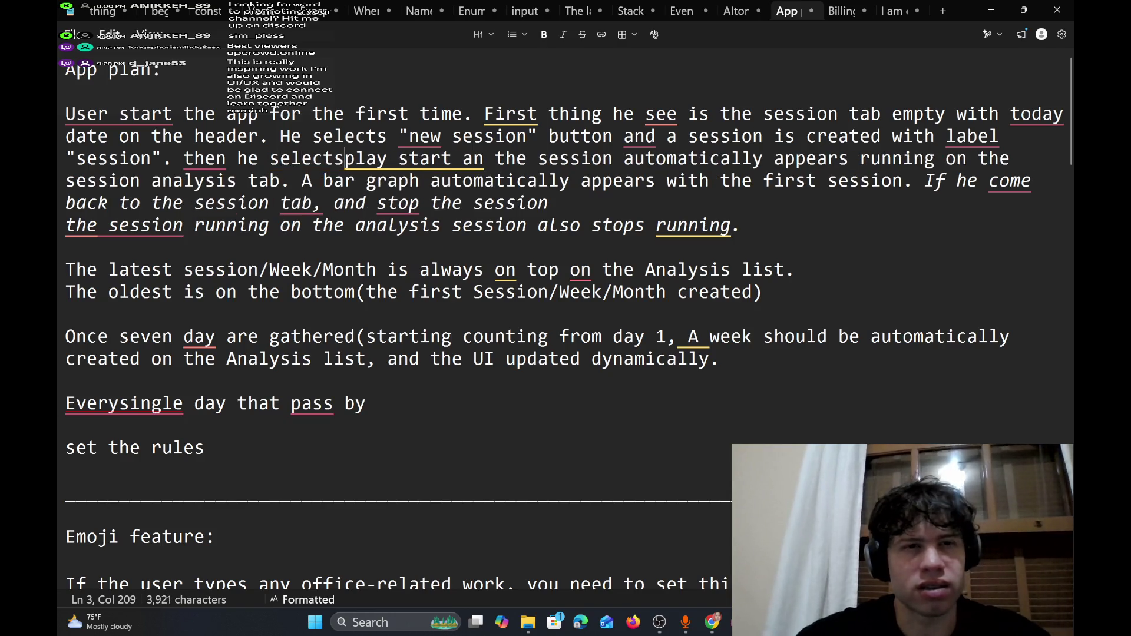
key(Right)
key(Right)
key(Right)
key(Right)
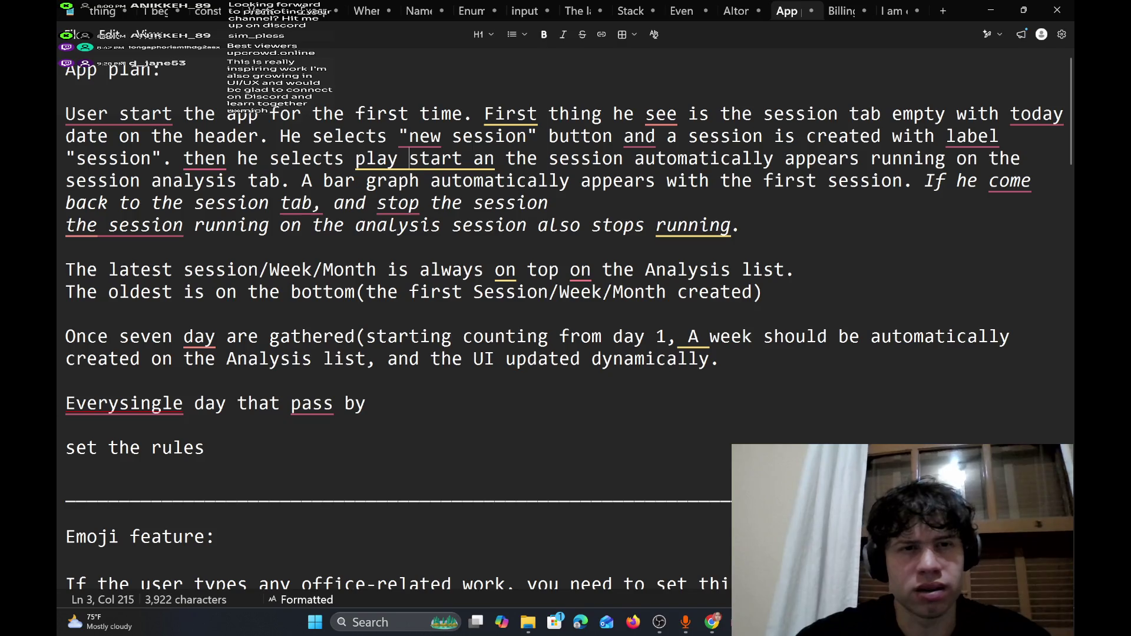
key(BackSpace)
text(/)
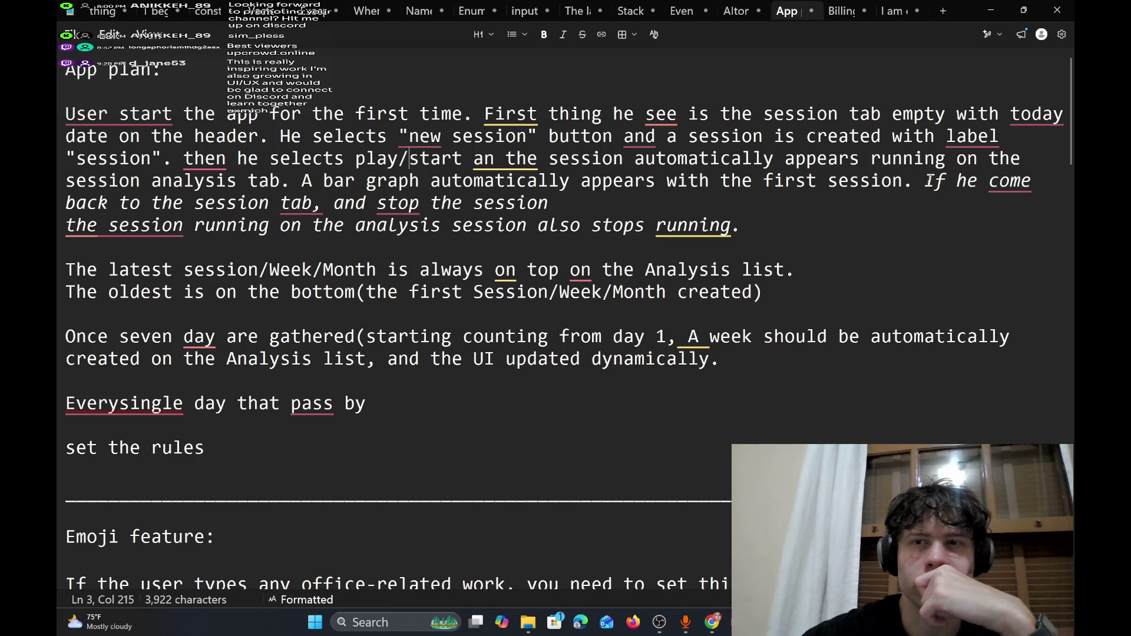
click(281, 181)
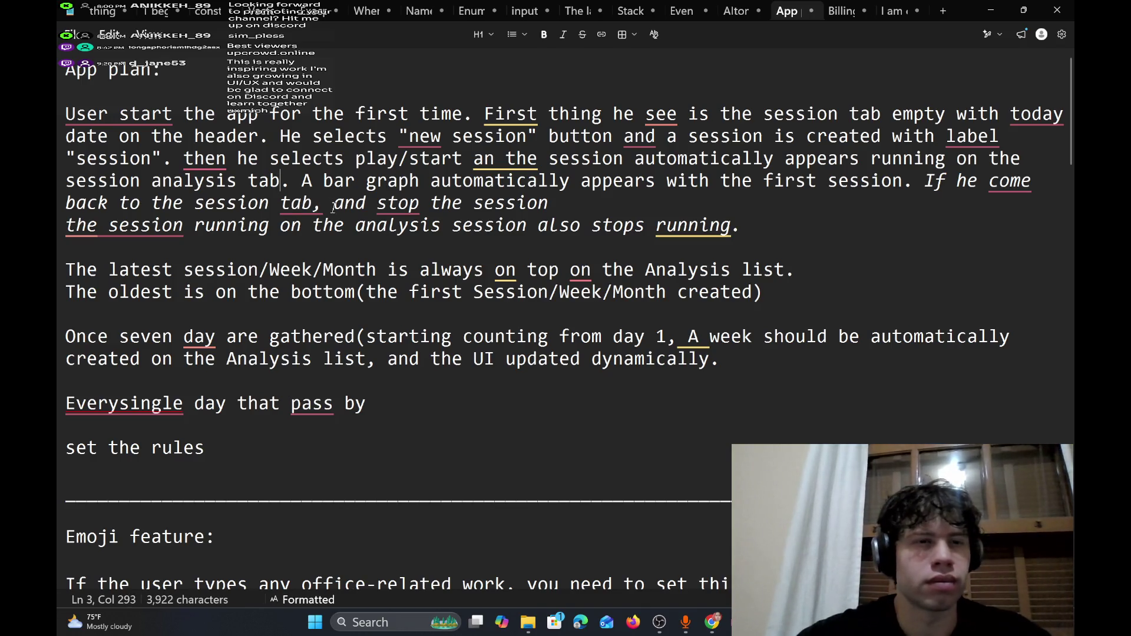
text(onthe)
Add 'list as a background thread(the session active time keep stored on the list)' after the analysis tab.
key(BackSpace)
key(BackSpace)
key(BackSpace)
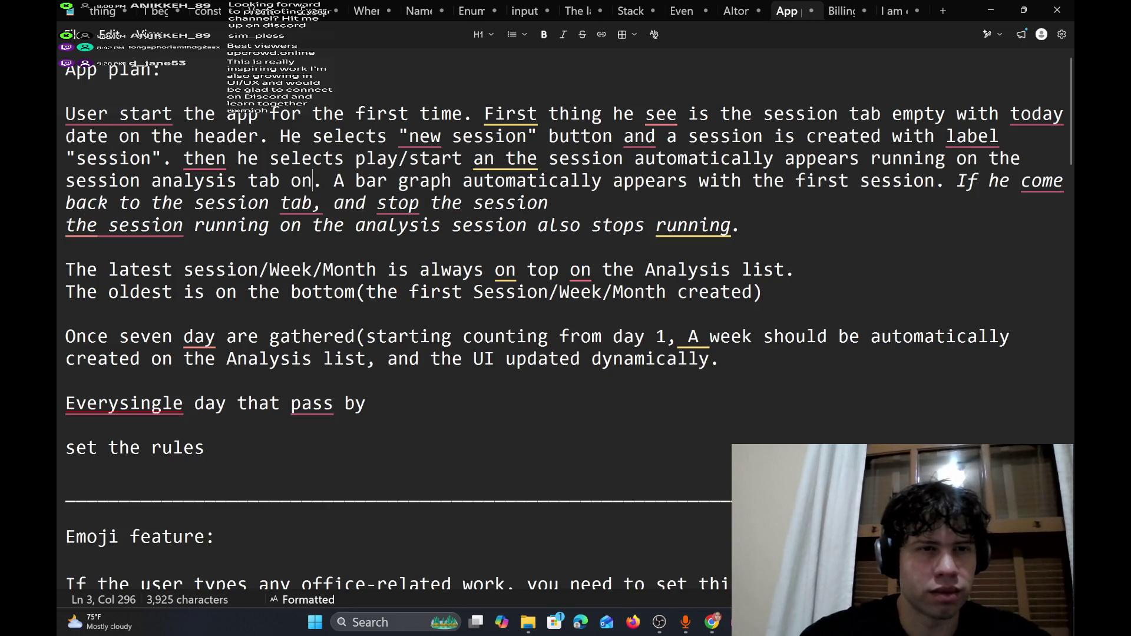
text(a)
key(BackSpace)
key(BackSpace)
key(BackSpace)
key(BackSpace)
text(as a )
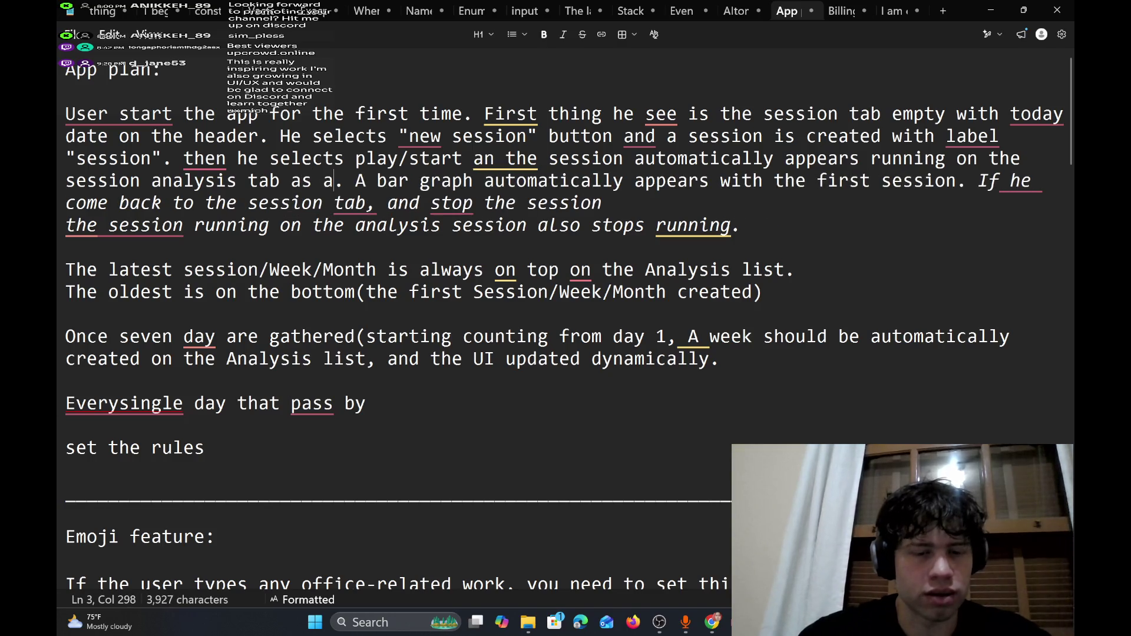
text(background tab)
key(BackSpace)
key(BackSpace)
key(BackSpace)
text(thread)
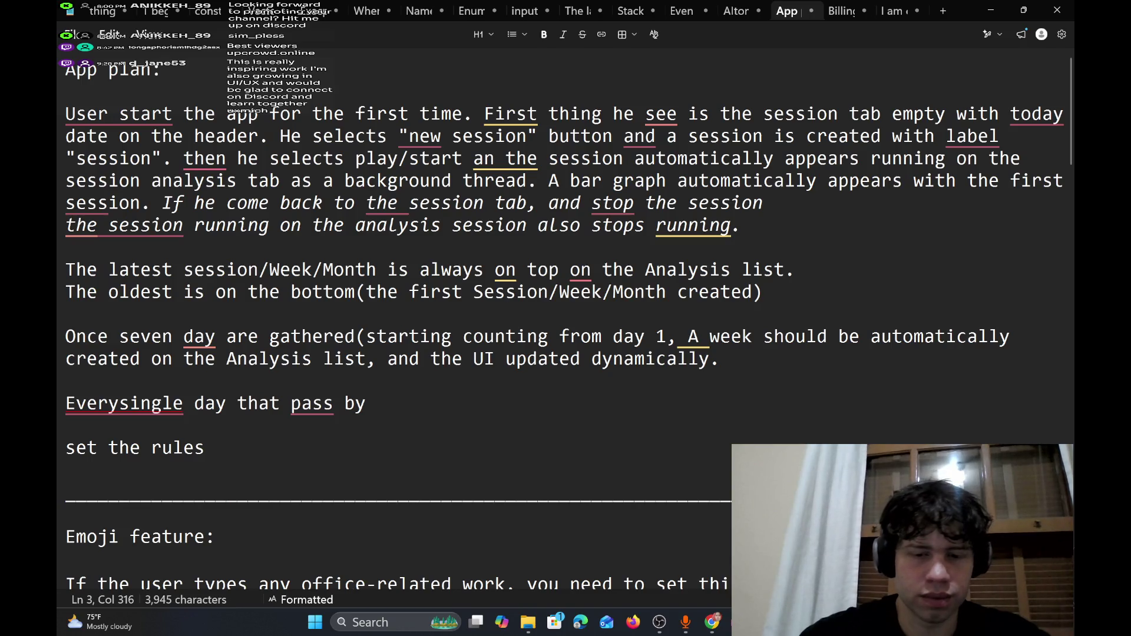
text((the )
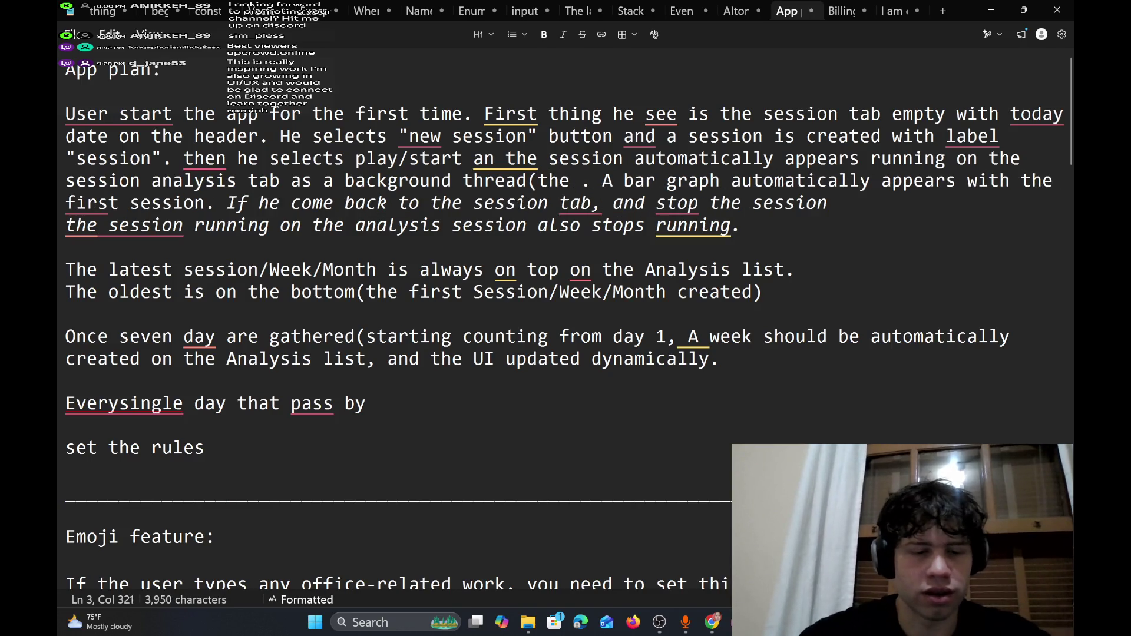
text(session will k)
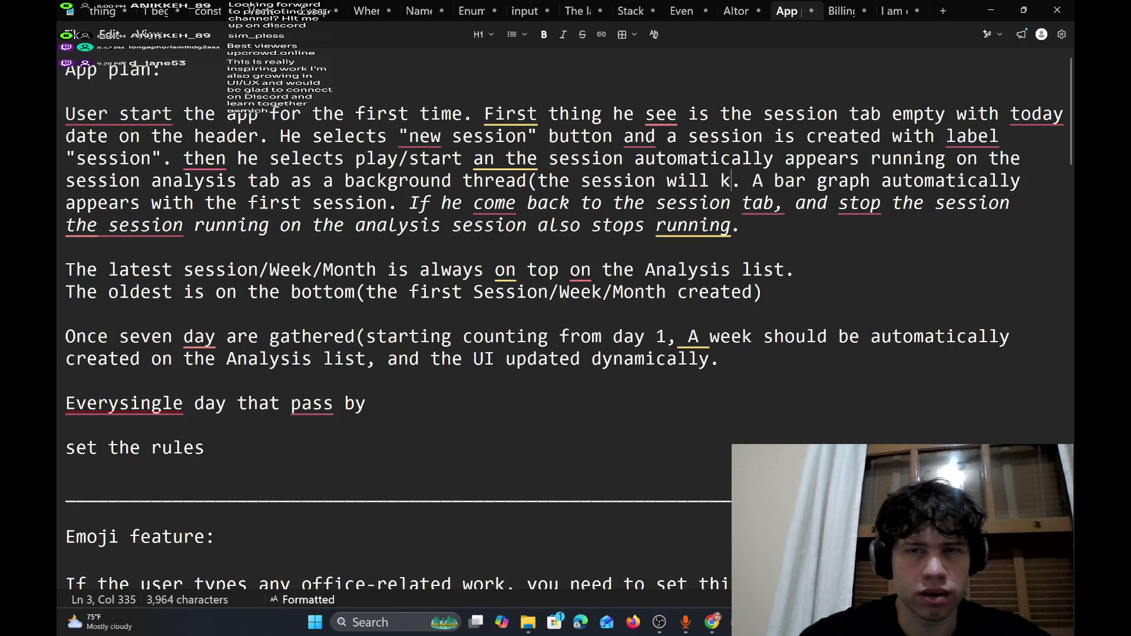
key(BackSpace)
key(BackSpace)
key(BackSpace)
key(BackSpace)
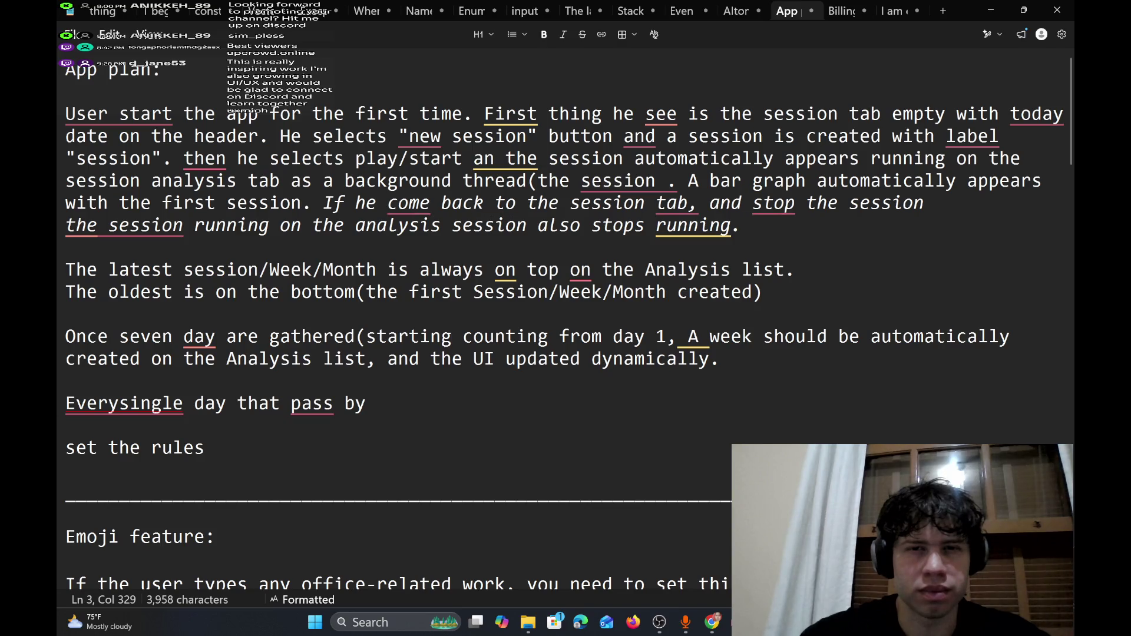
key(BackSpace)
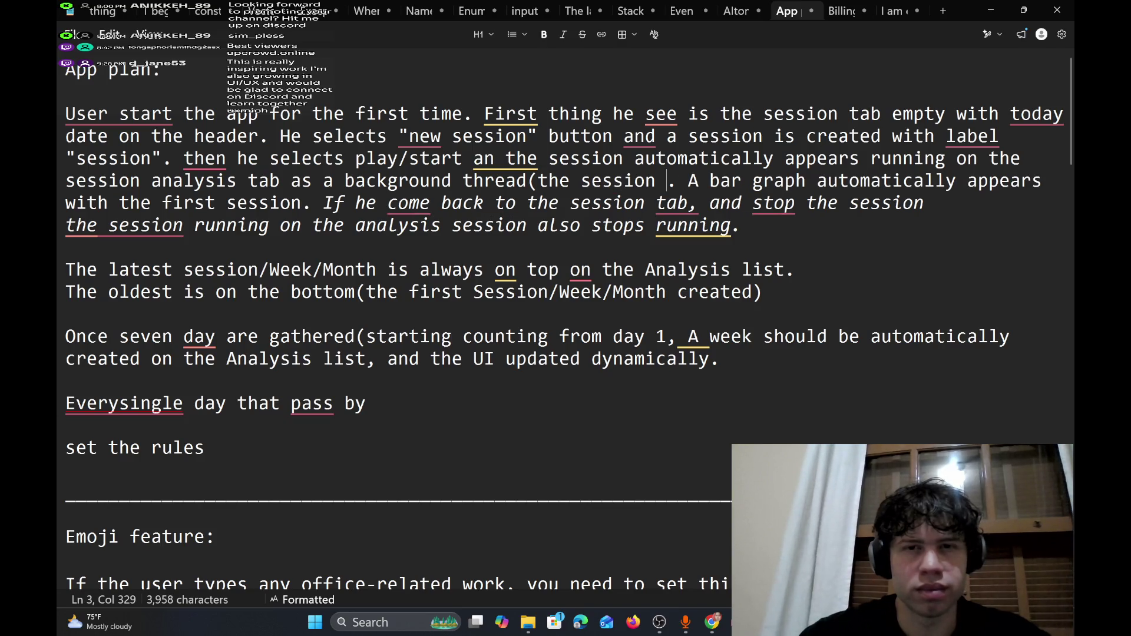
text(active time)
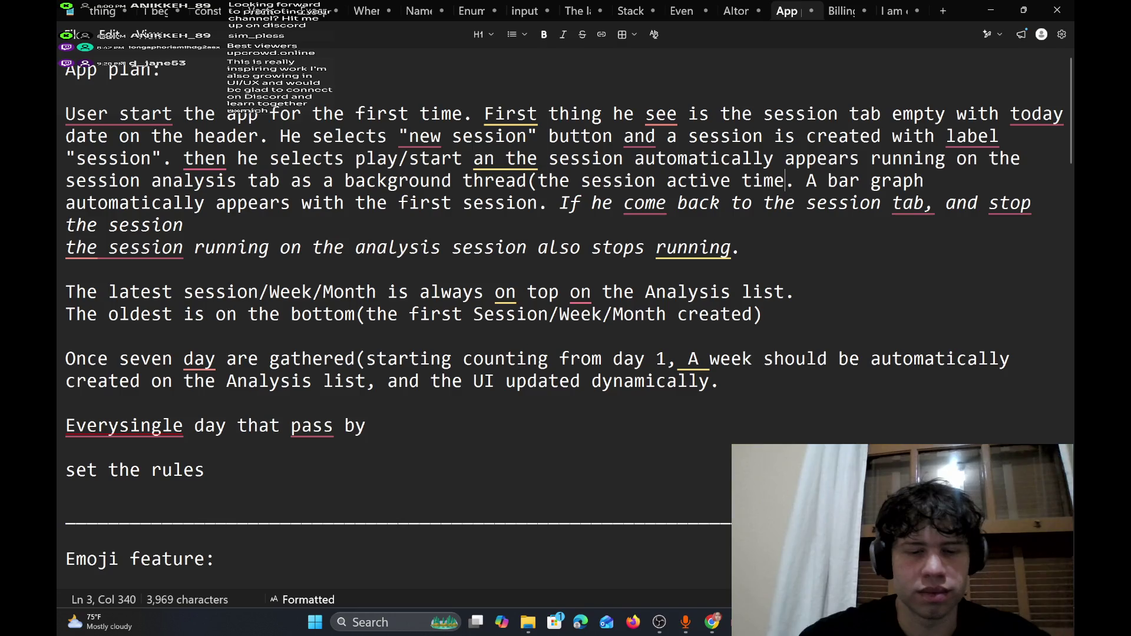
text( keep st)
key(BackSpace)
text(to)
key(BackSpace)
text(oe)
key(BackSpace)
text(red)
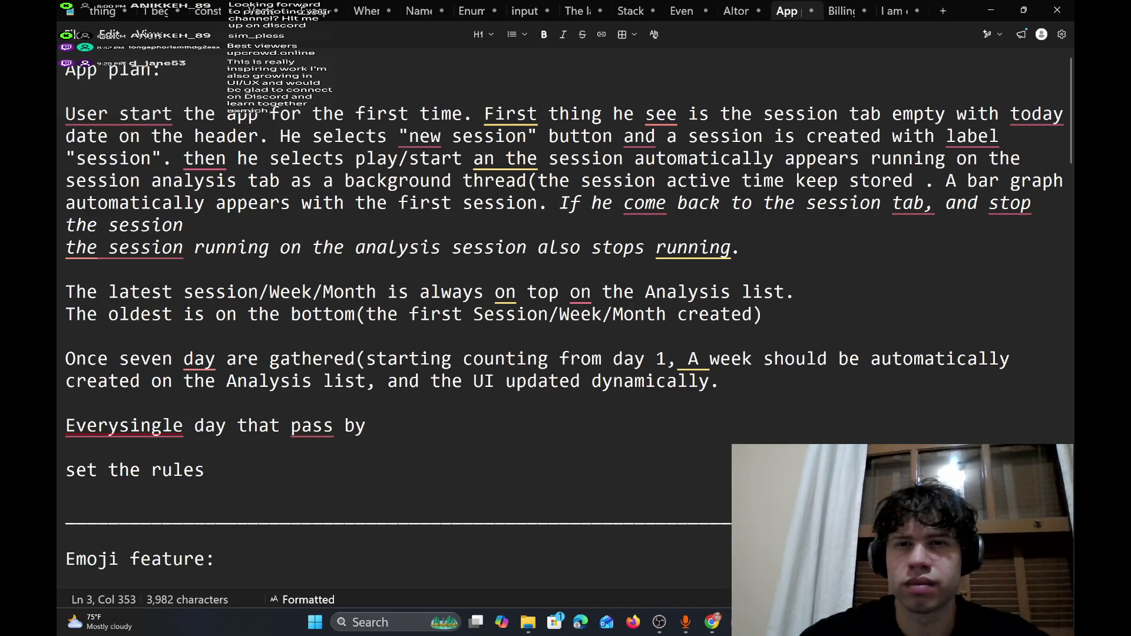
text( on the list))
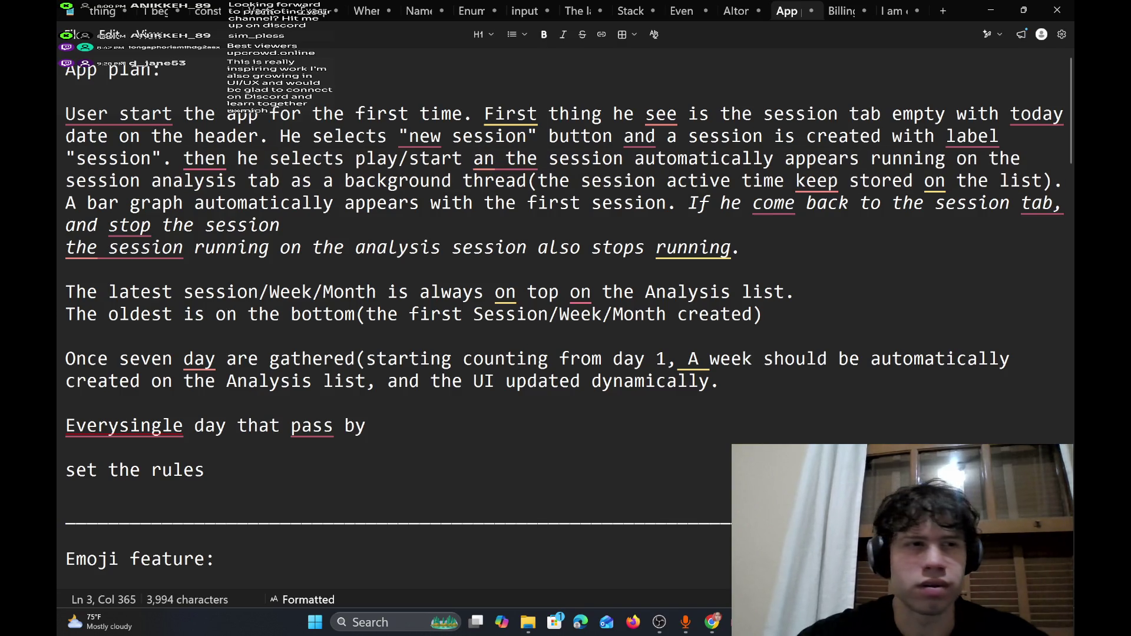
Make the bar graph sentence end 'first session on the session analysis tab.'.
click(237, 180)
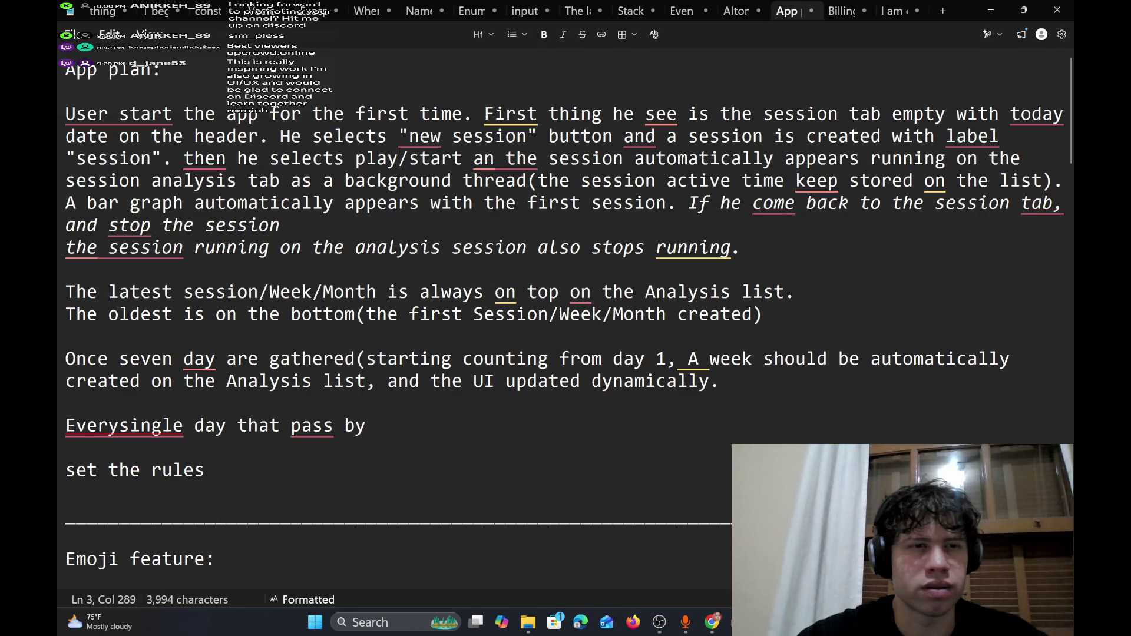
text(list)
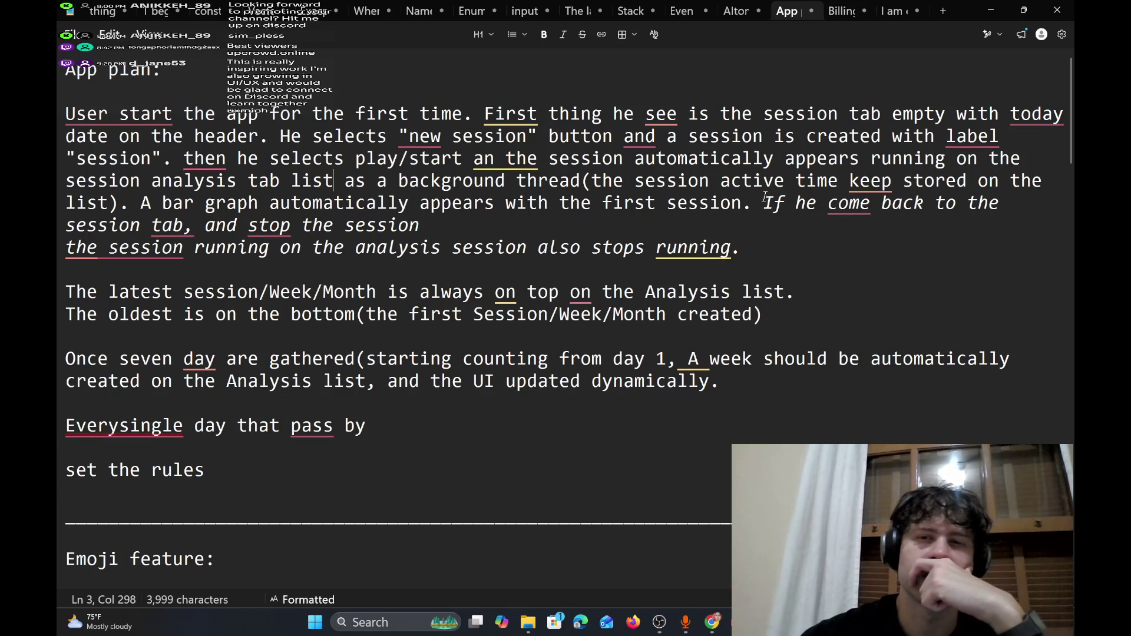
click(748, 203)
text(on the session anal)
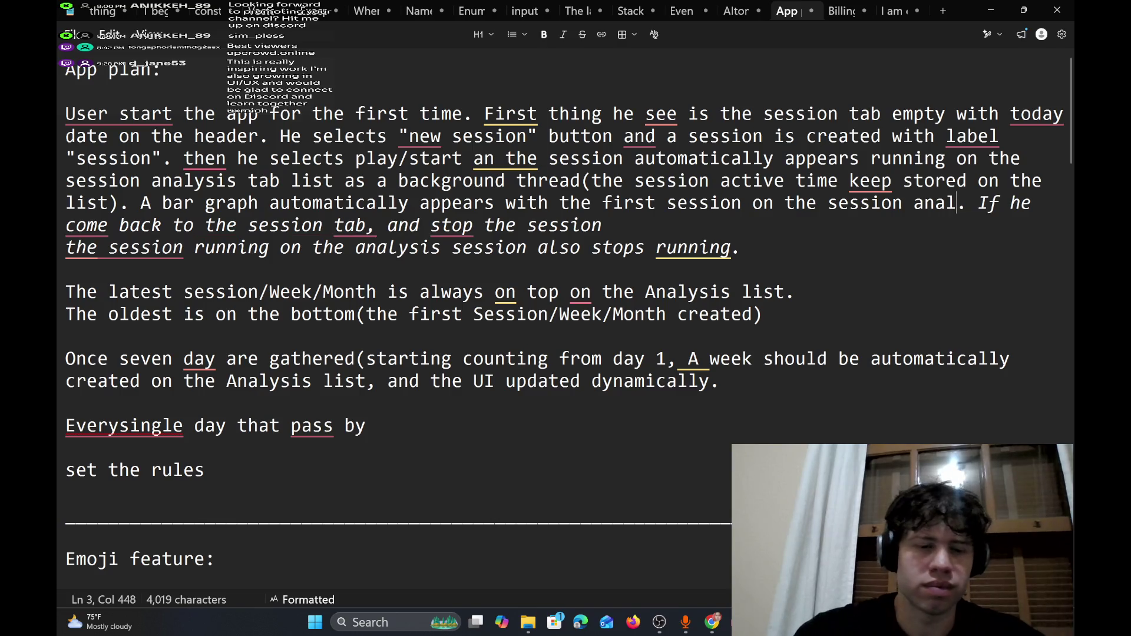
text(ysis )
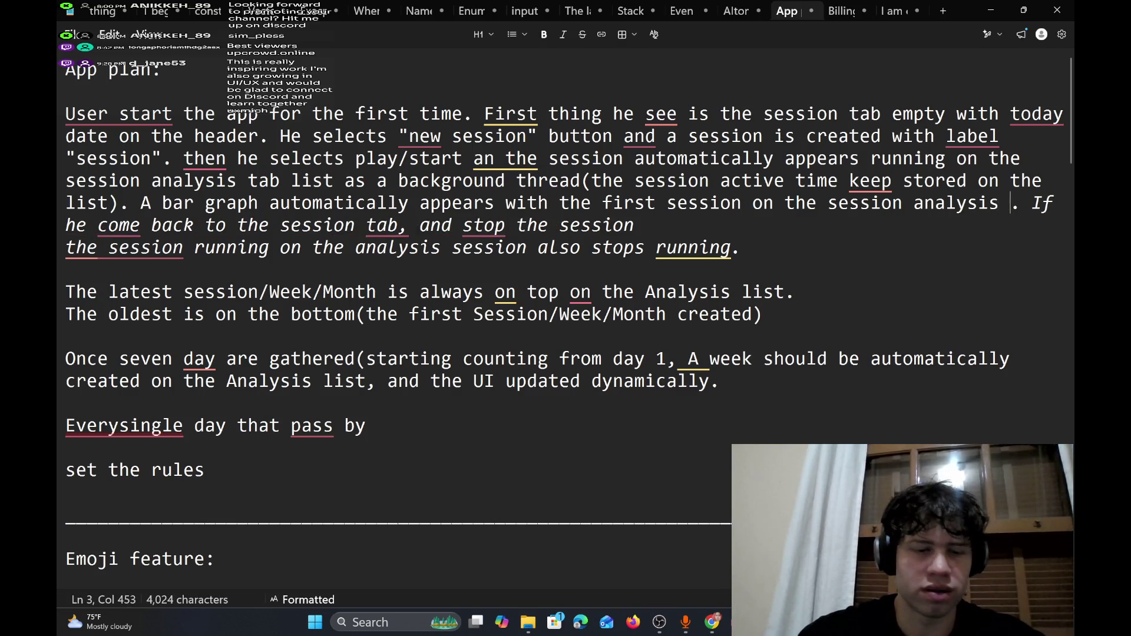
text(tab)
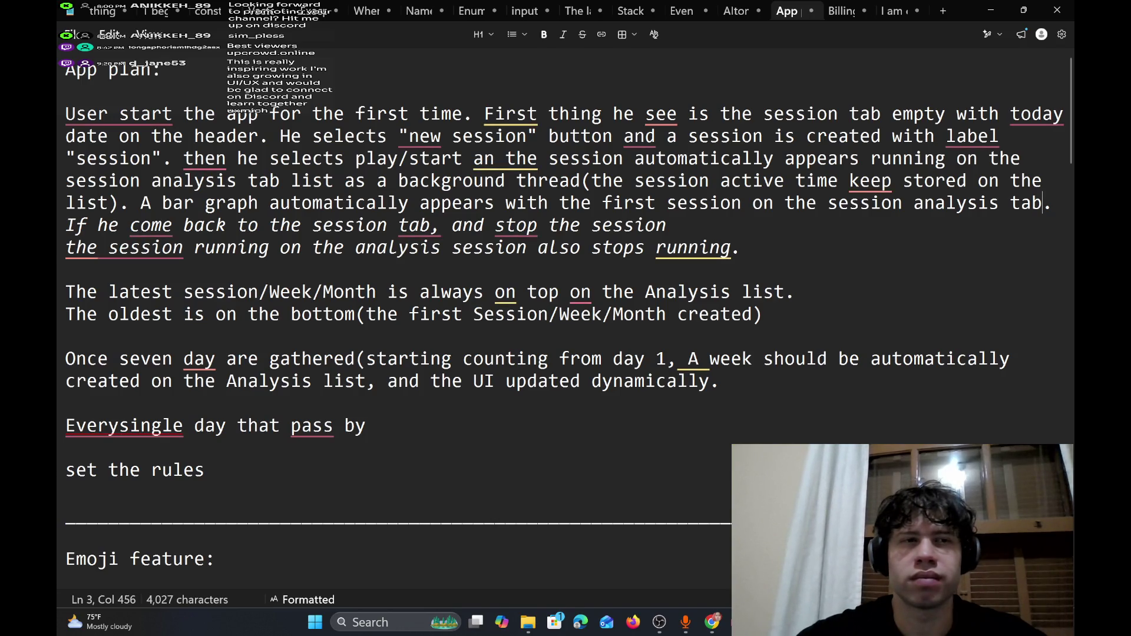
key(Up)
key(Up)
key(Up)
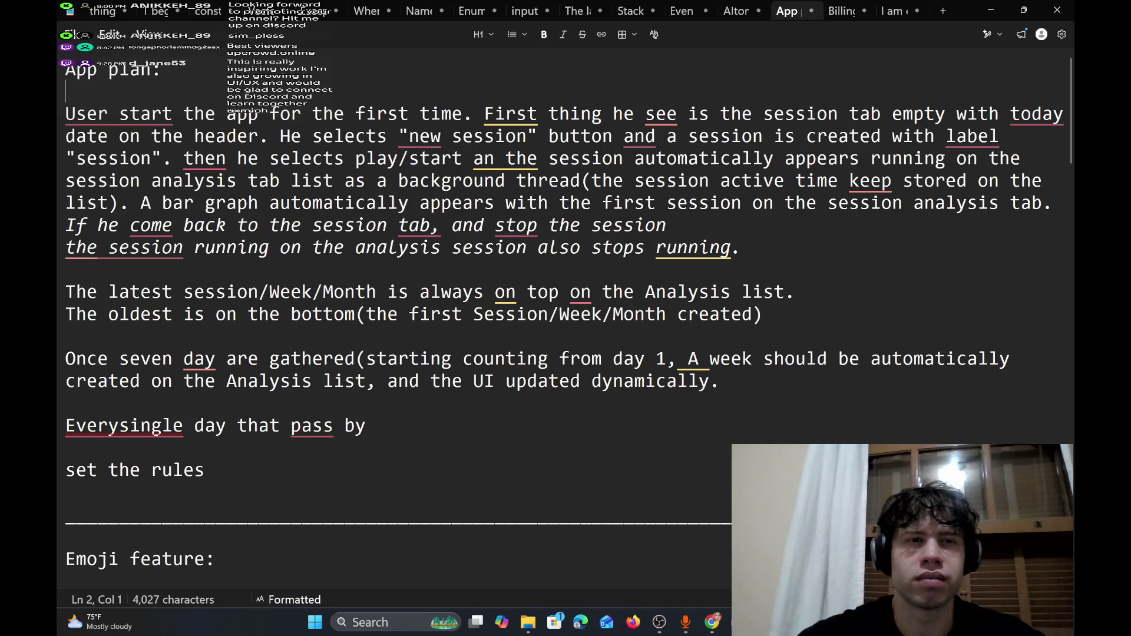
click(474, 114)
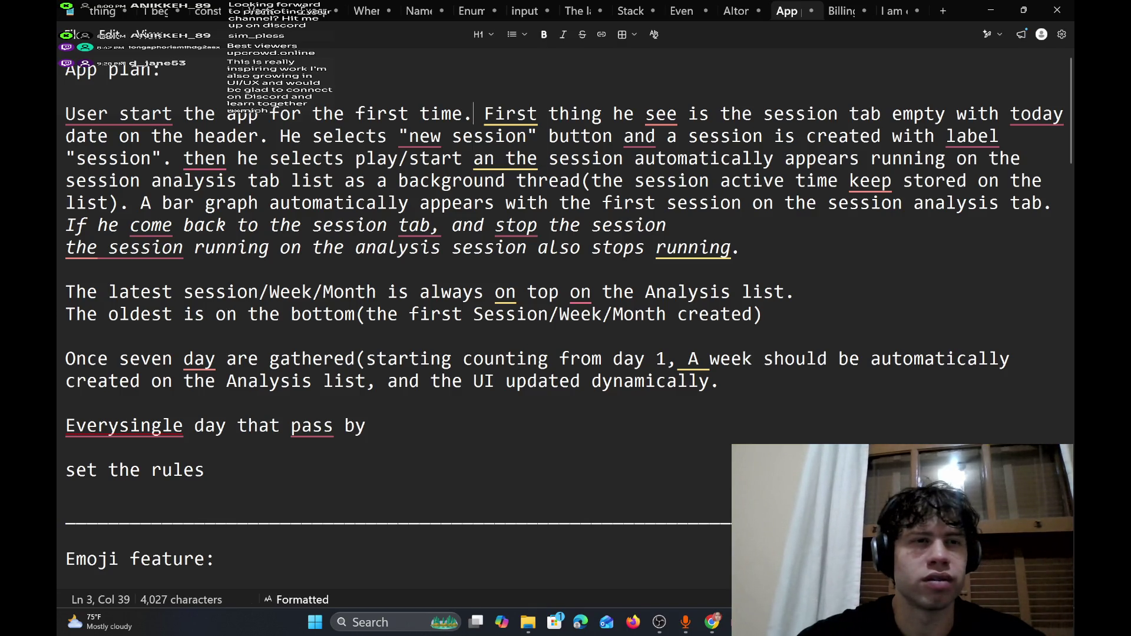
Split the paragraph after 'header.' and add 'The session analysis tab has an empty list and an empty graph.', then select it.
click(269, 136)
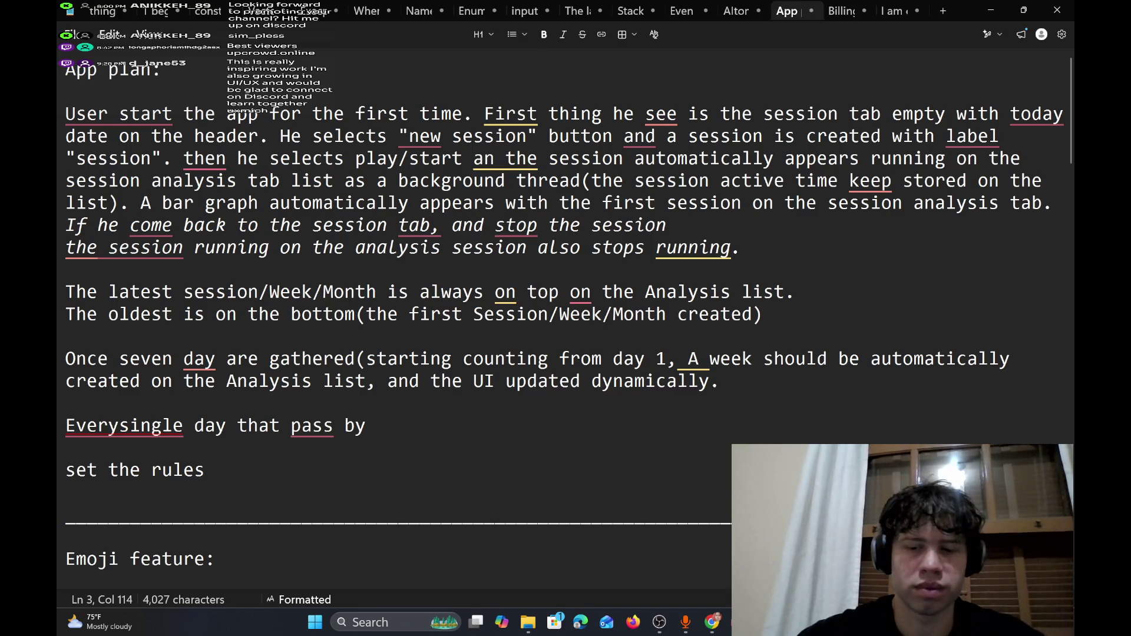
key(Return)
key(Return)
key(Left)
key(Left)
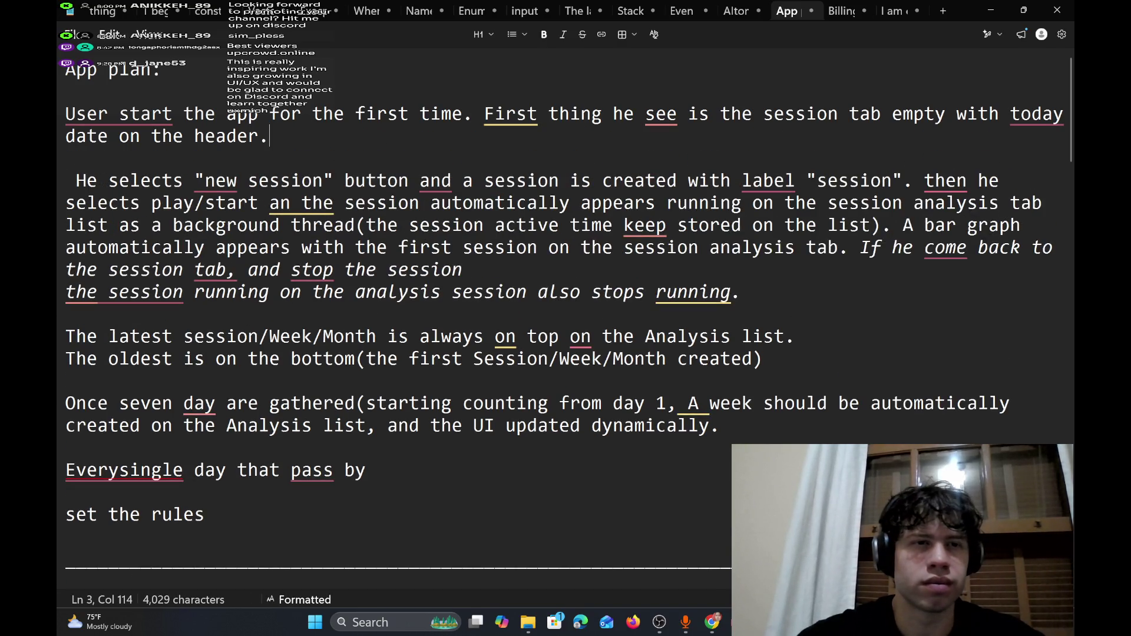
text(The analhysis)
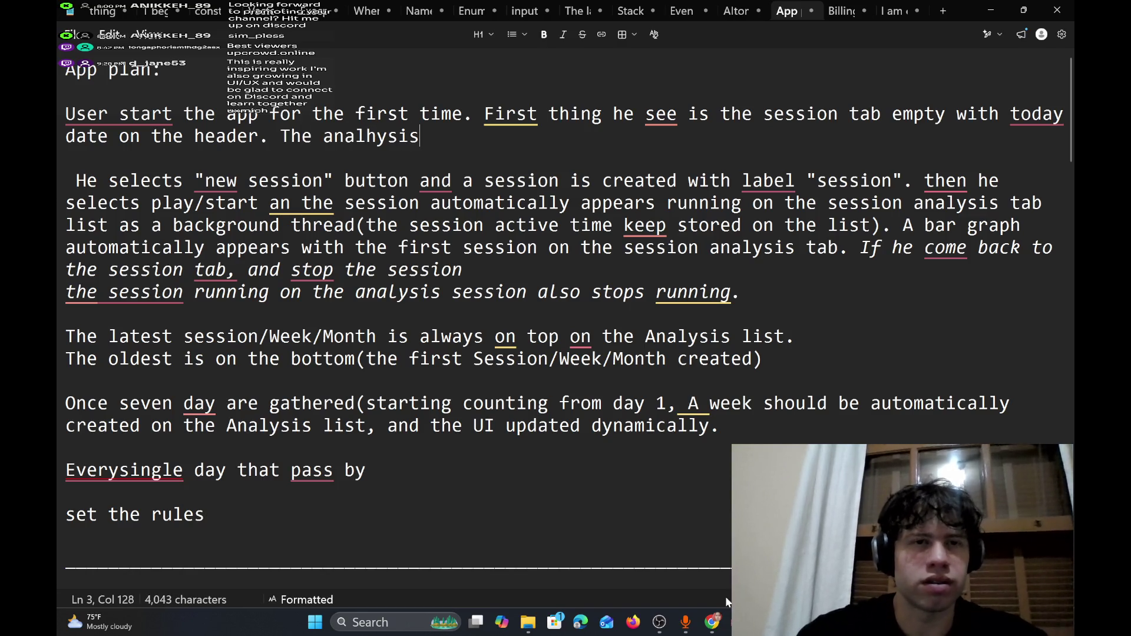
key(BackSpace)
key(BackSpace)
key(BackSpace)
key(BackSpace)
key(BackSpace)
key(BackSpace)
key(BackSpace)
key(BackSpace)
text(session analysis is)
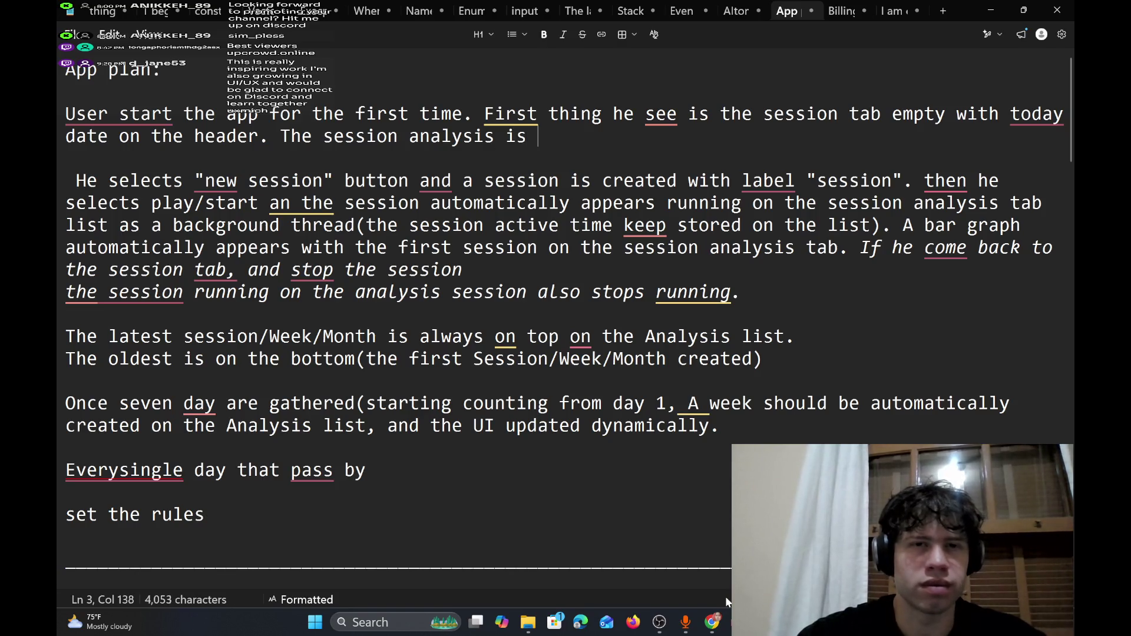
key(BackSpace)
key(BackSpace)
key(BackSpace)
text(is)
key(BackSpace)
key(BackSpace)
key(BackSpace)
text(has an empl)
key(BackSpace)
text(ty list and a)
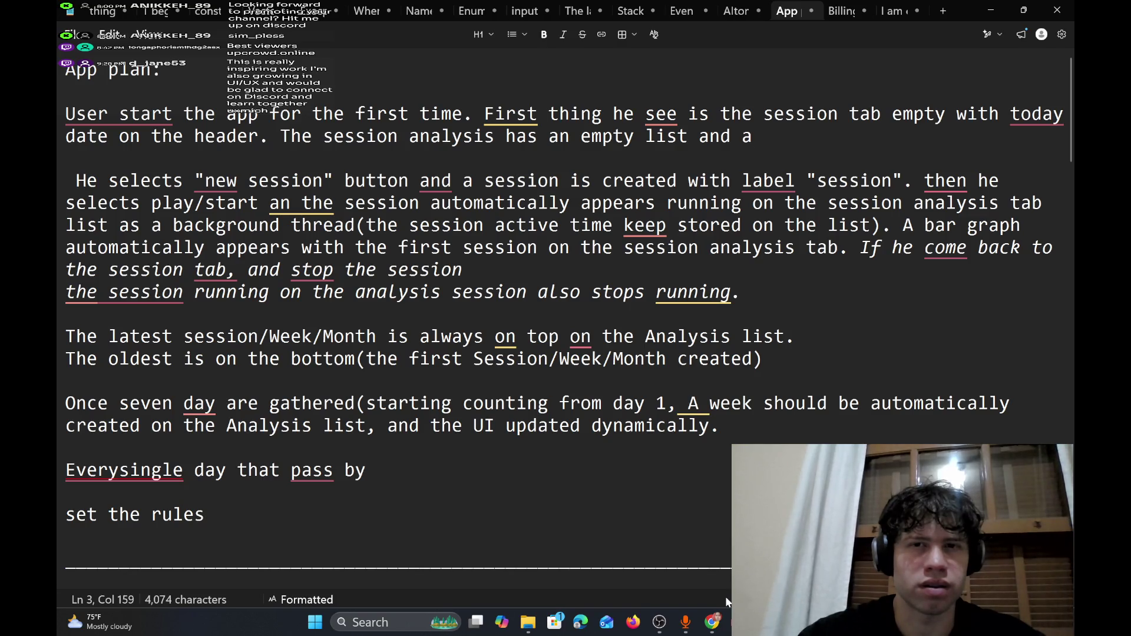
text(ne m)
key(BackSpace)
key(BackSpace)
key(BackSpace)
text(empty graph.)
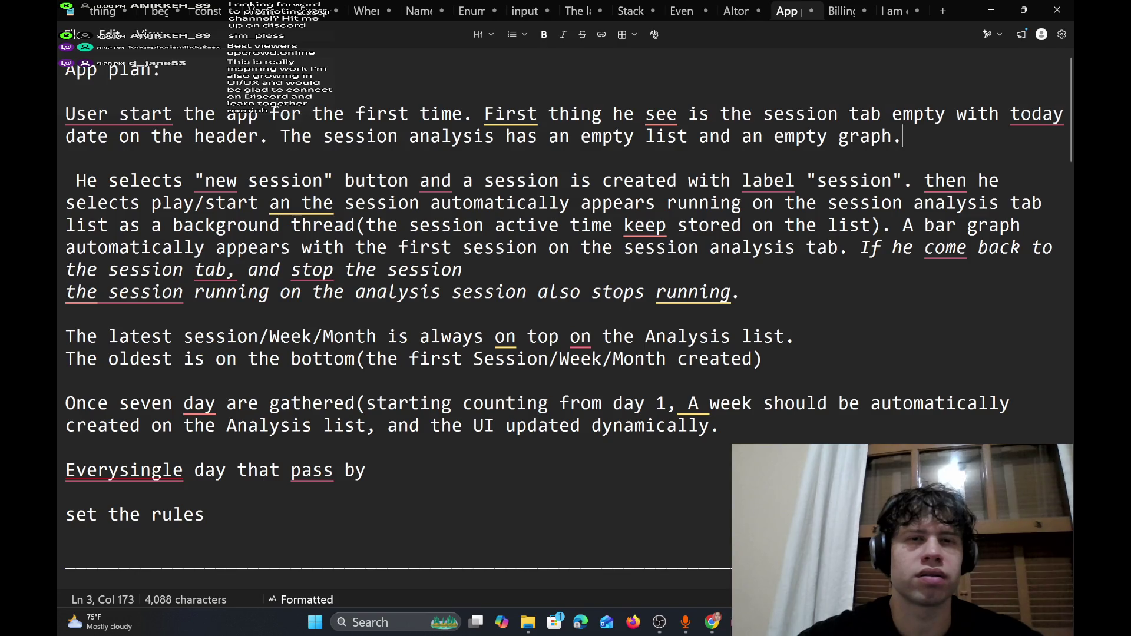
text(tab)
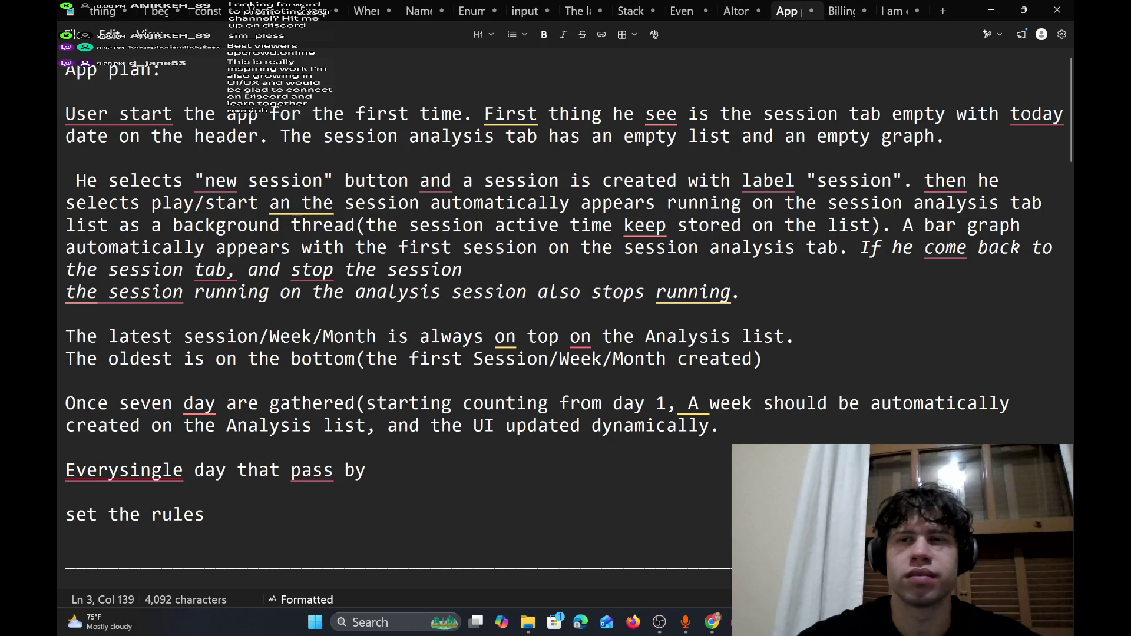
mouse_move(945, 137)
mouse_down()
mouse_move(399, 113)
mouse_move(281, 136)
mouse_up()
key(ctrl+c)
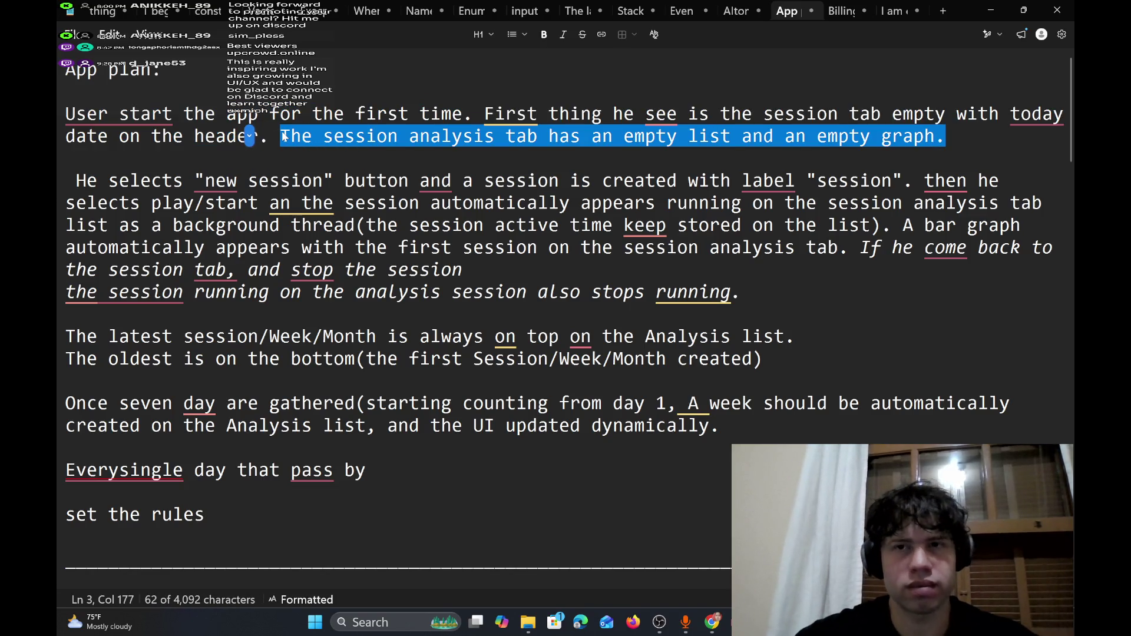
Paste a duplicate of the session sentence and trim a letter from 'session' in the copy.
key(Right)
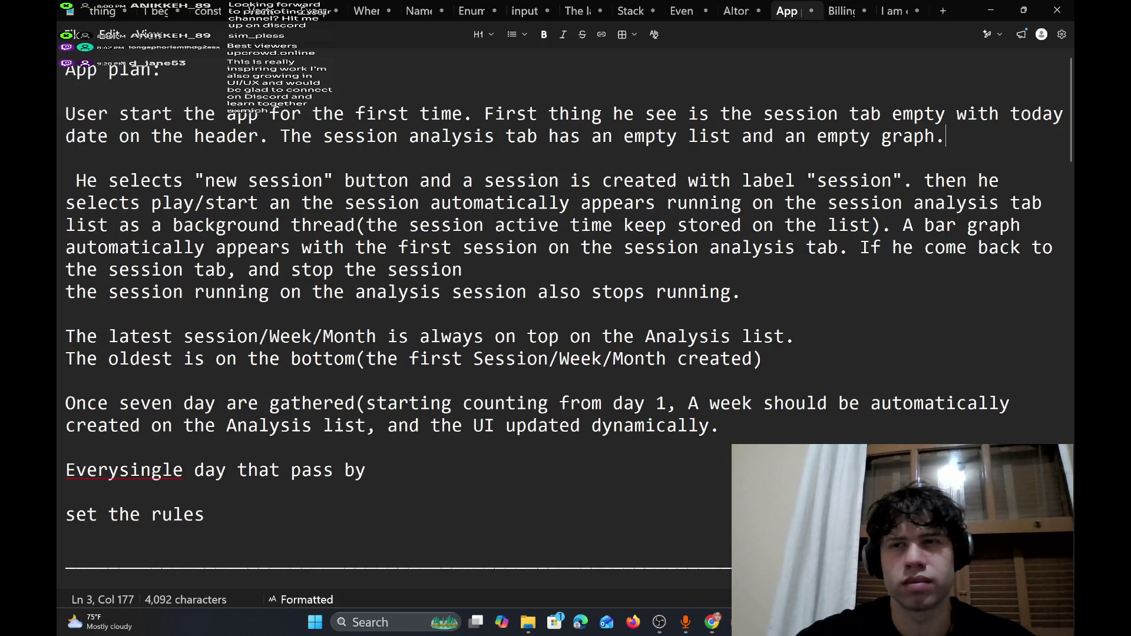
key(ctrl+v)
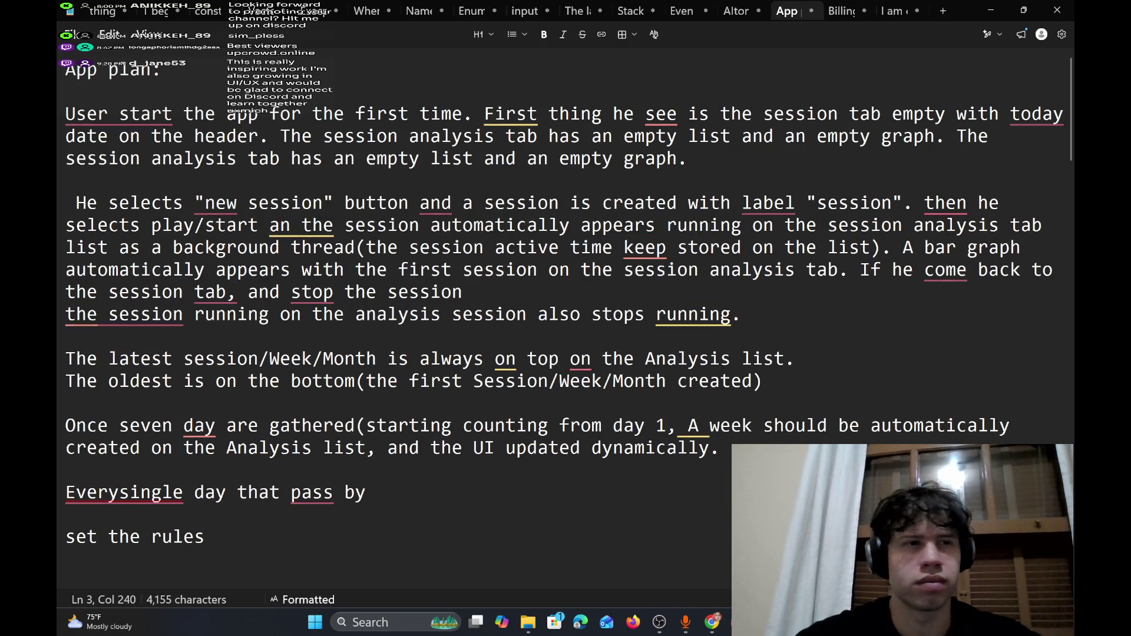
click(141, 158)
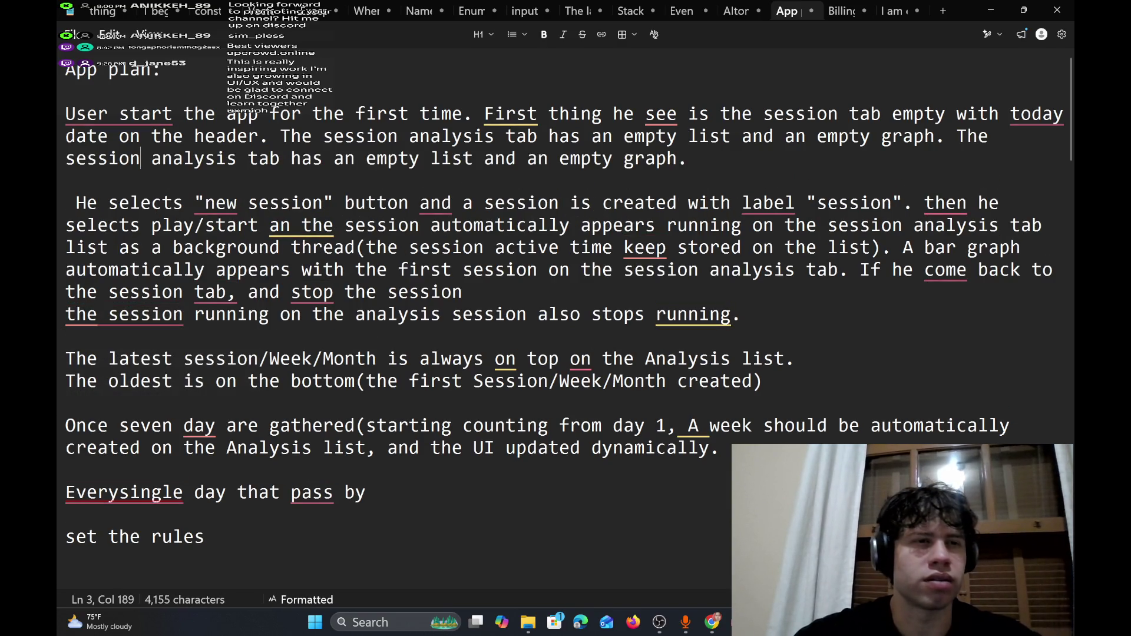
key(BackSpace)
key(BackSpace)
key(BackSpace)
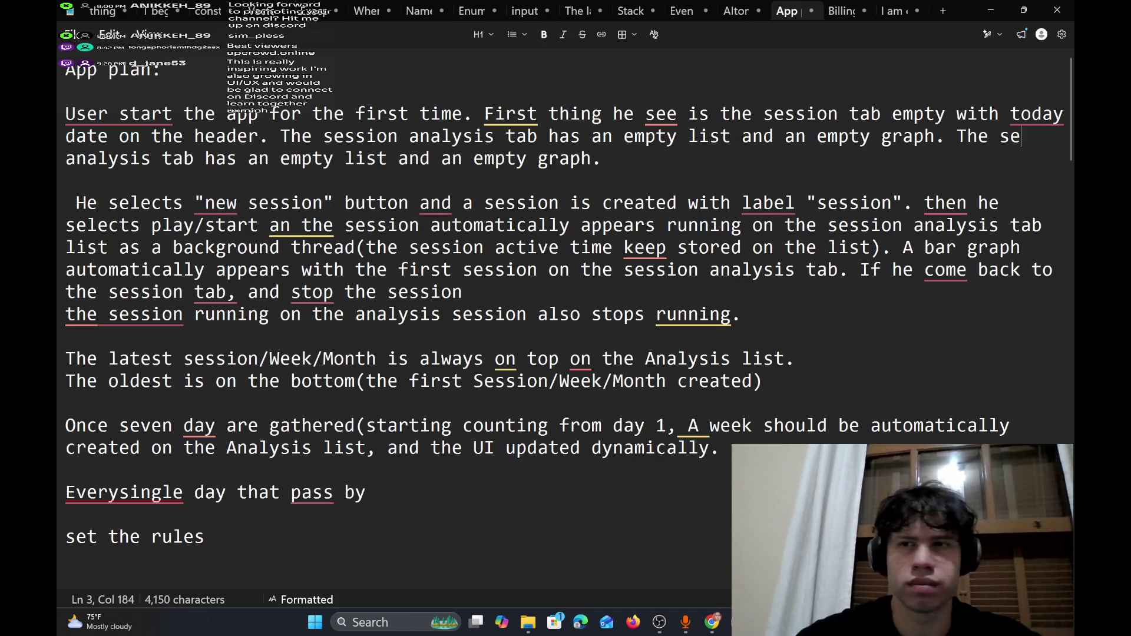
text(block)
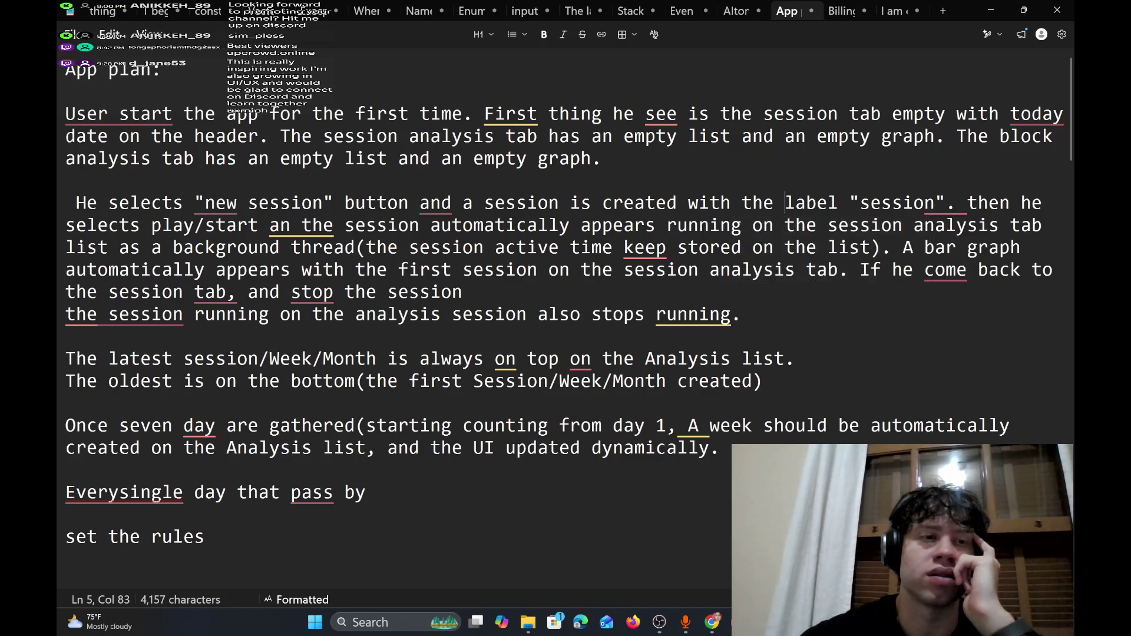
Replace the lowercase t so the sentence begins 'Then he'.
key(Right)
key(Right)
key(Right)
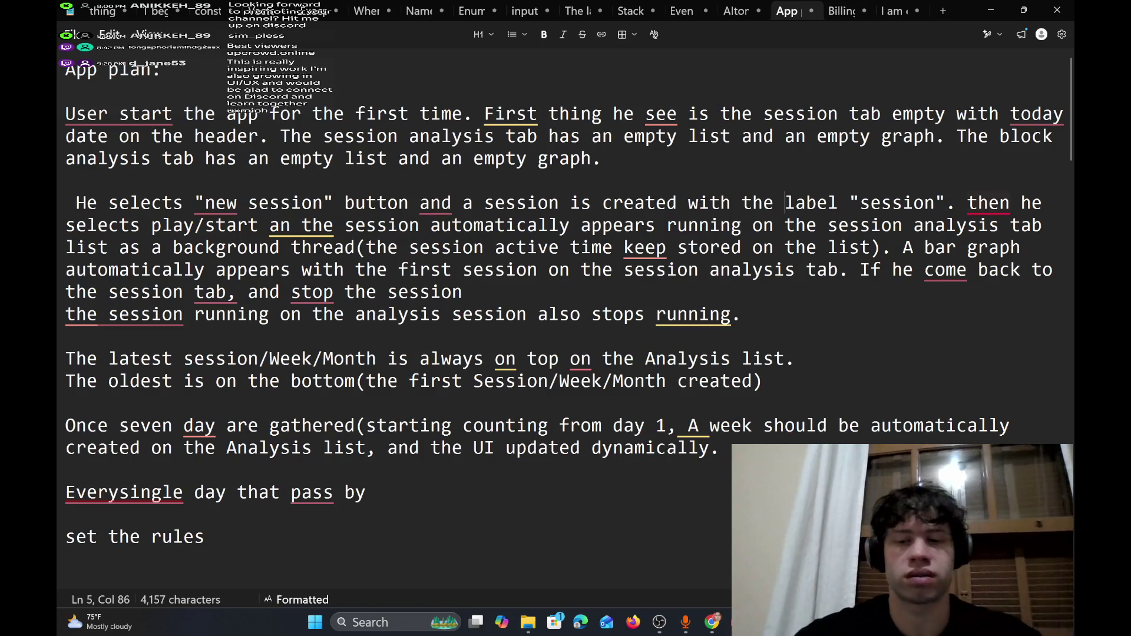
key(BackSpace)
text(T)
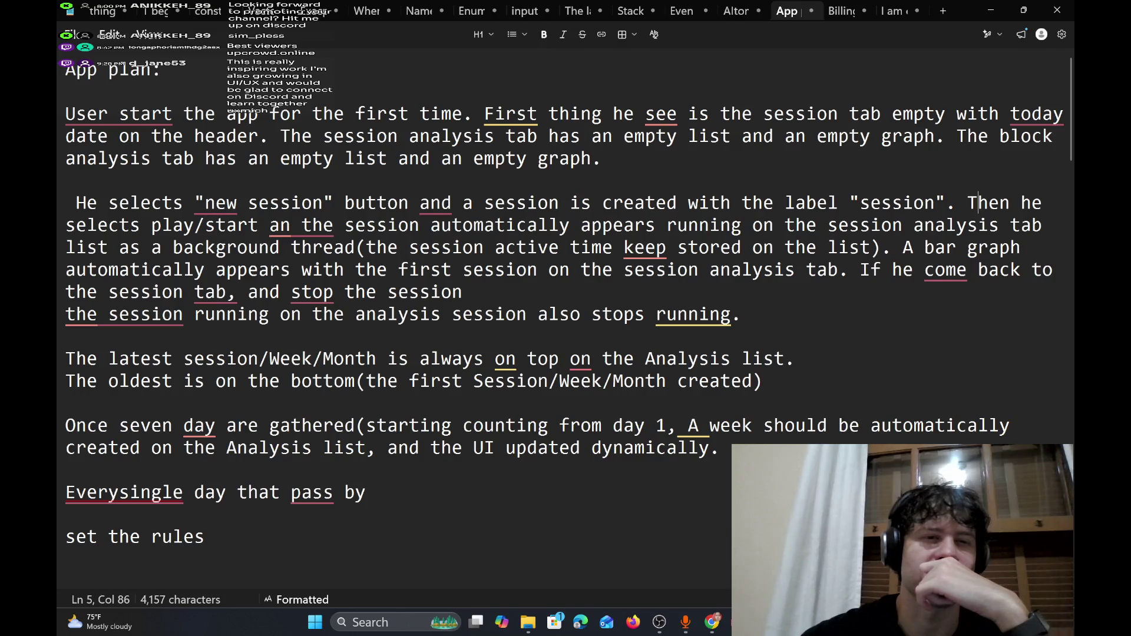
Accept corrections to 'and the' and 'selects the "new session" button'.
click(296, 226)
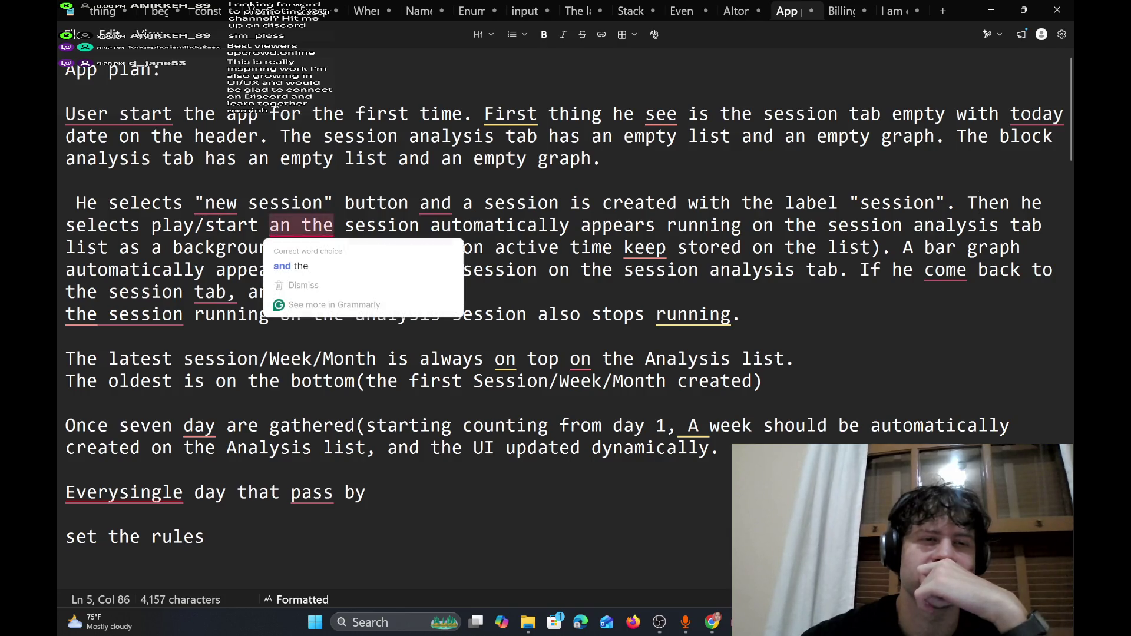
click(321, 256)
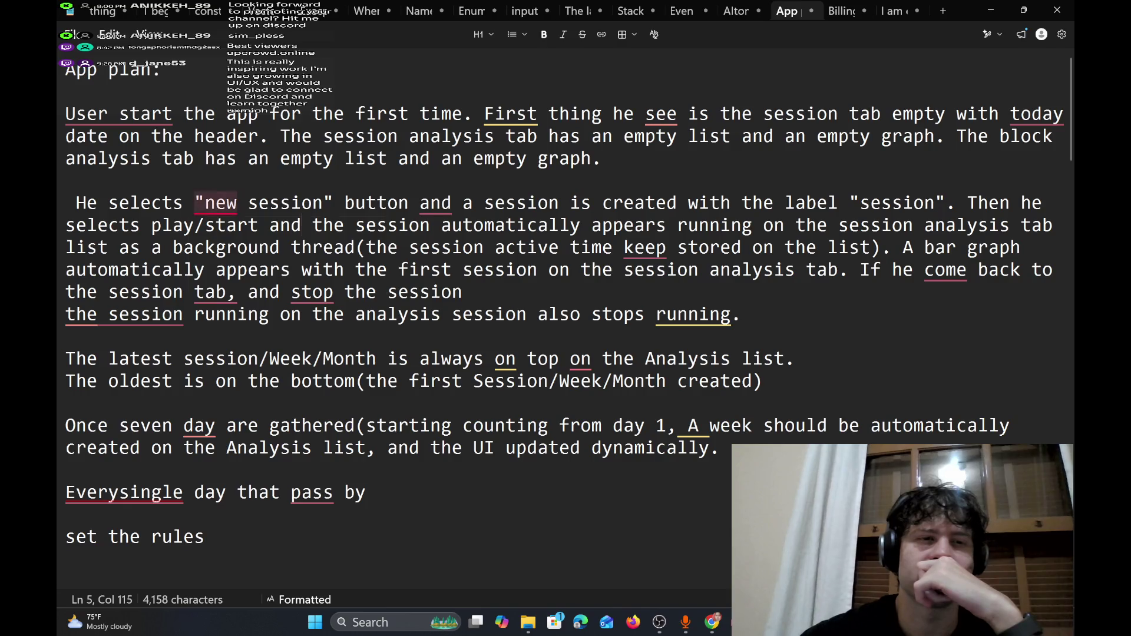
click(217, 202)
click(239, 228)
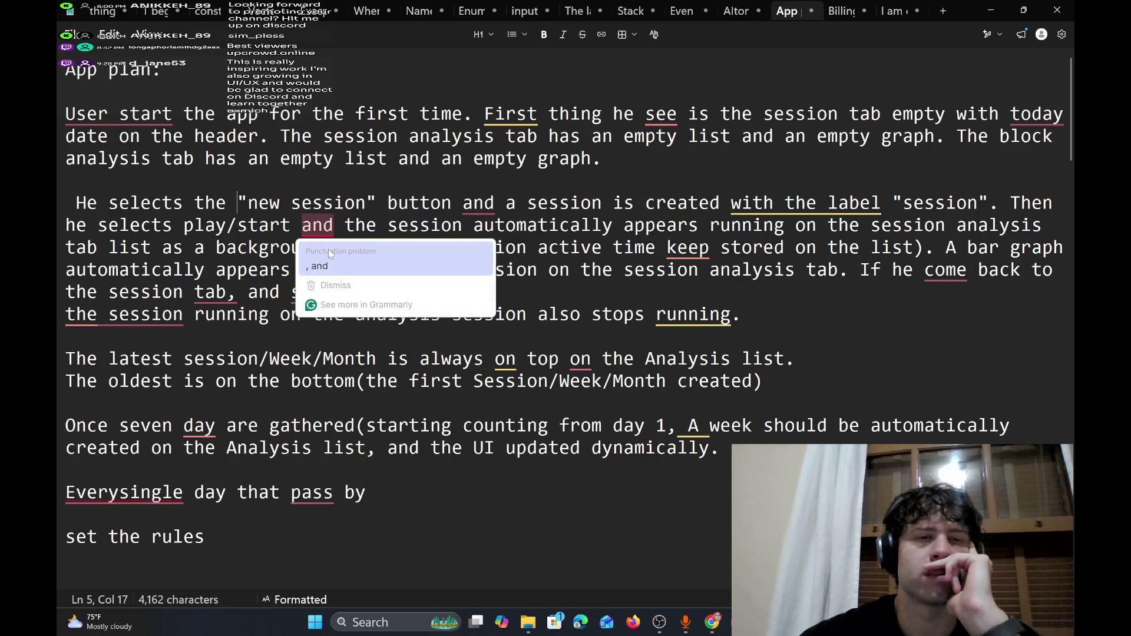
Add commas after 'button' and 'play/start', change 'keep' to 'is kept', and select 'come'.
click(327, 249)
click(478, 203)
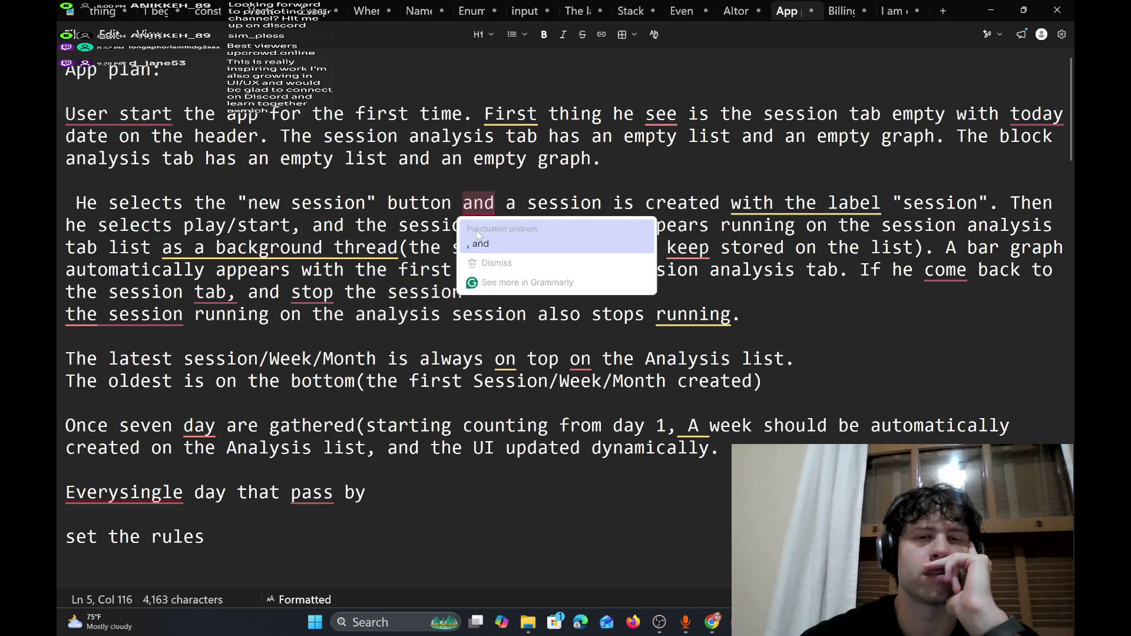
click(513, 235)
mouse_move(688, 247)
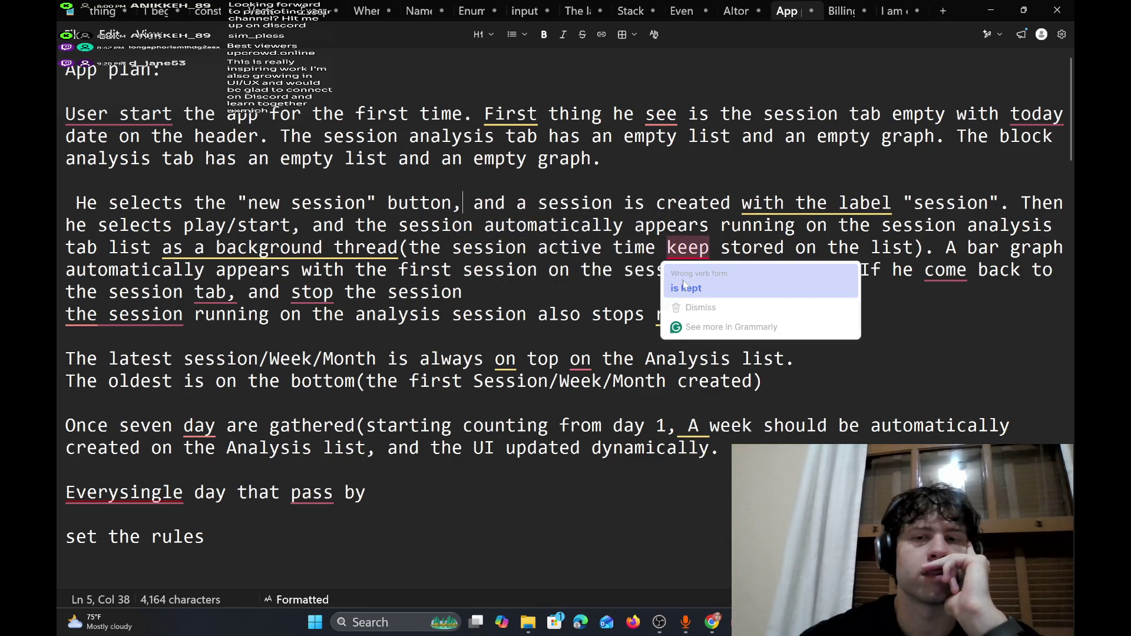
click(685, 288)
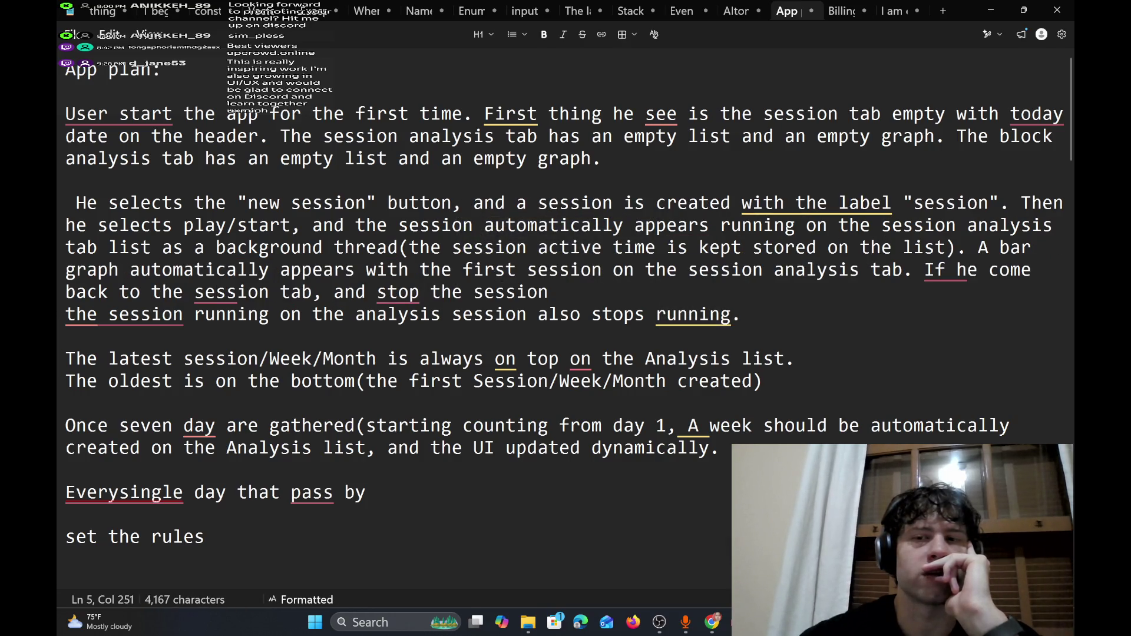
click(741, 314)
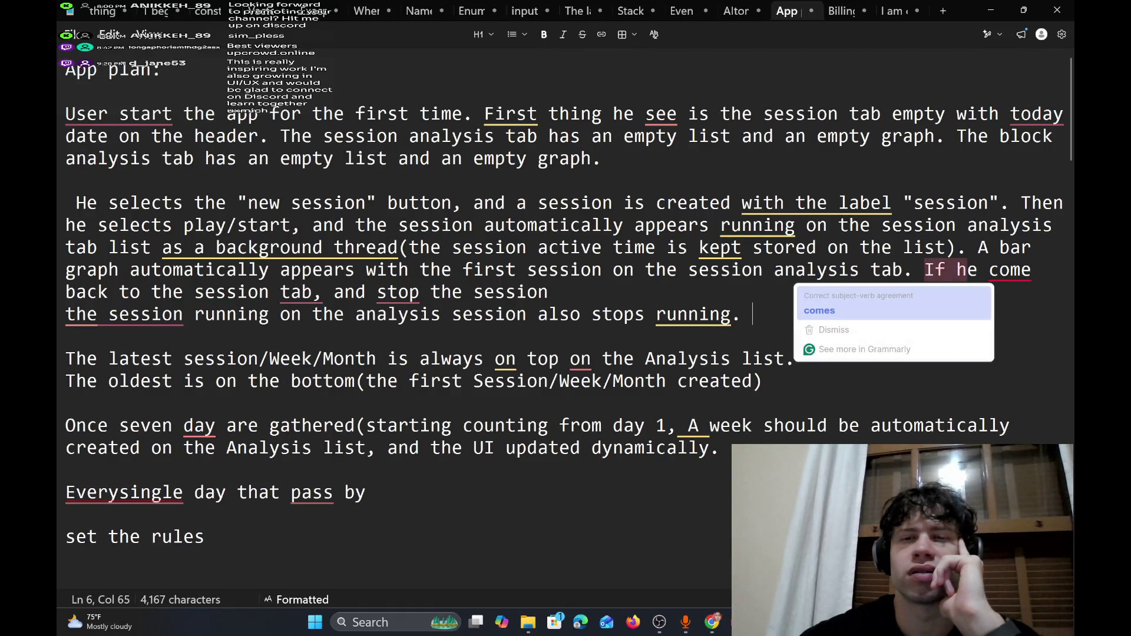
double_click(1009, 270)
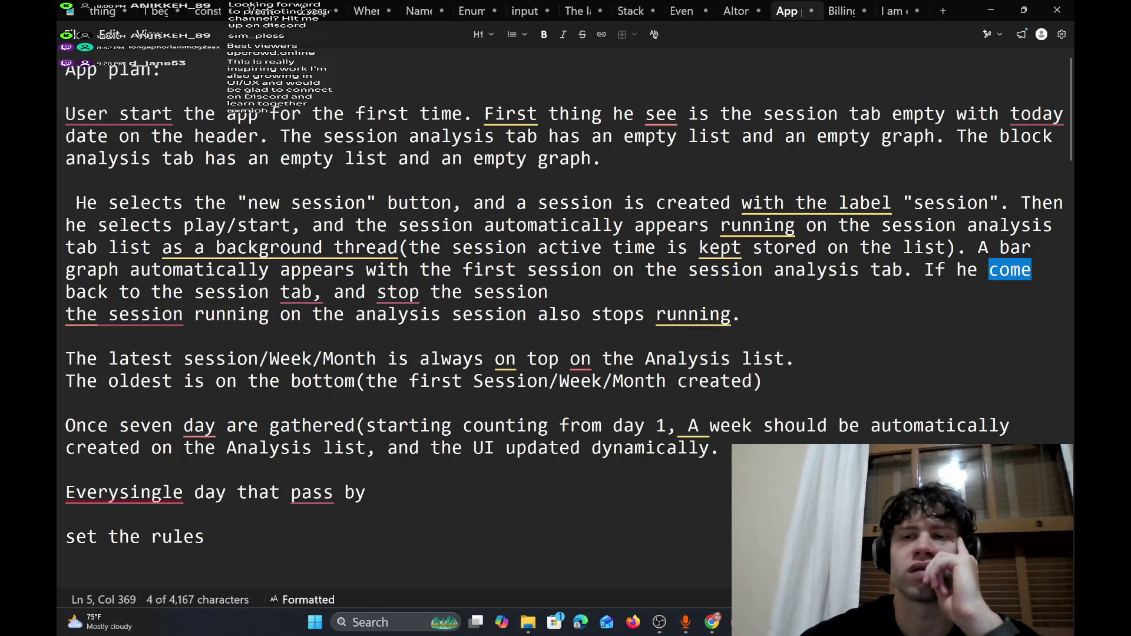
End the bar-graph sentence with 'before the user actually opens the analysis tab' and select the next clause.
key(ctrl+Left)
key(ctrl+Left)
key(ctrl+Left)
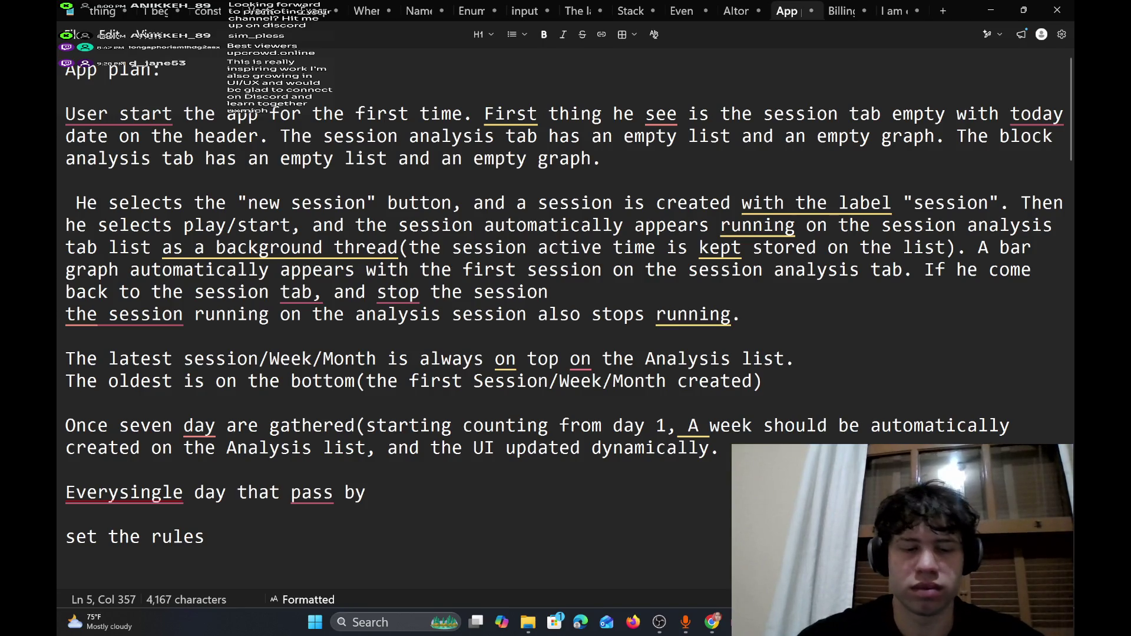
text(before the user actually opens the analysis )
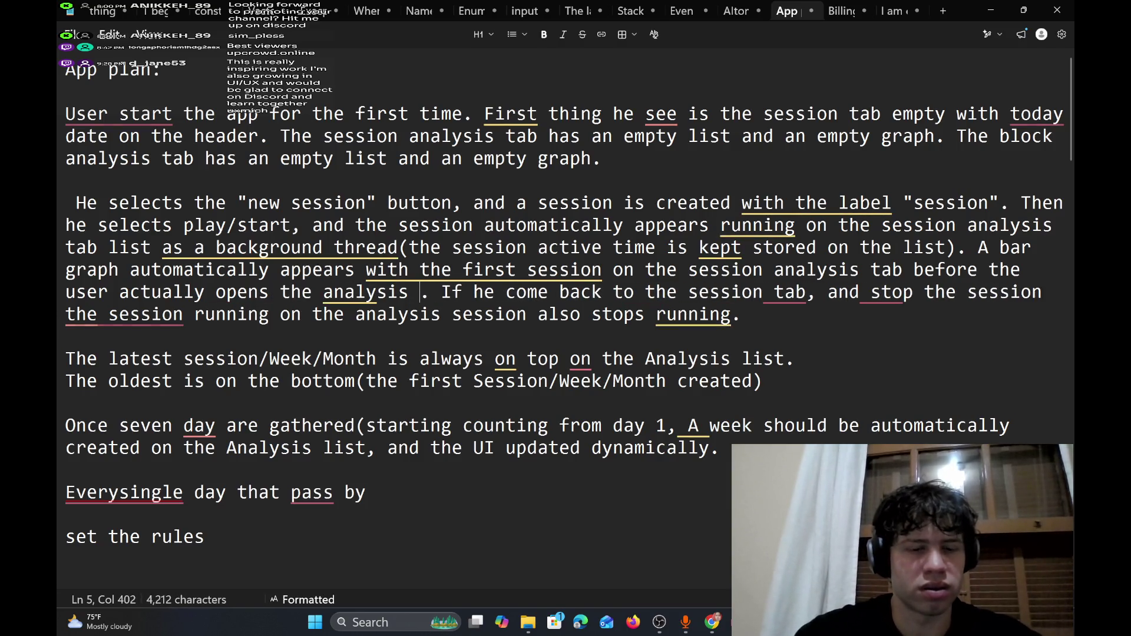
text(tab)
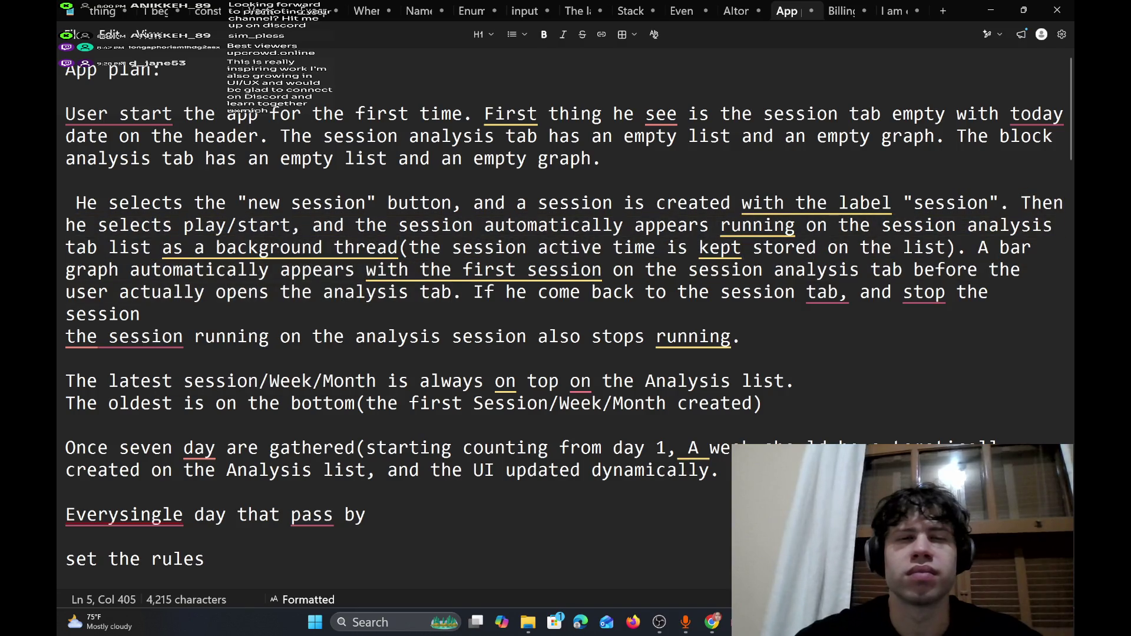
key(shift+End)
key(shift+Right)
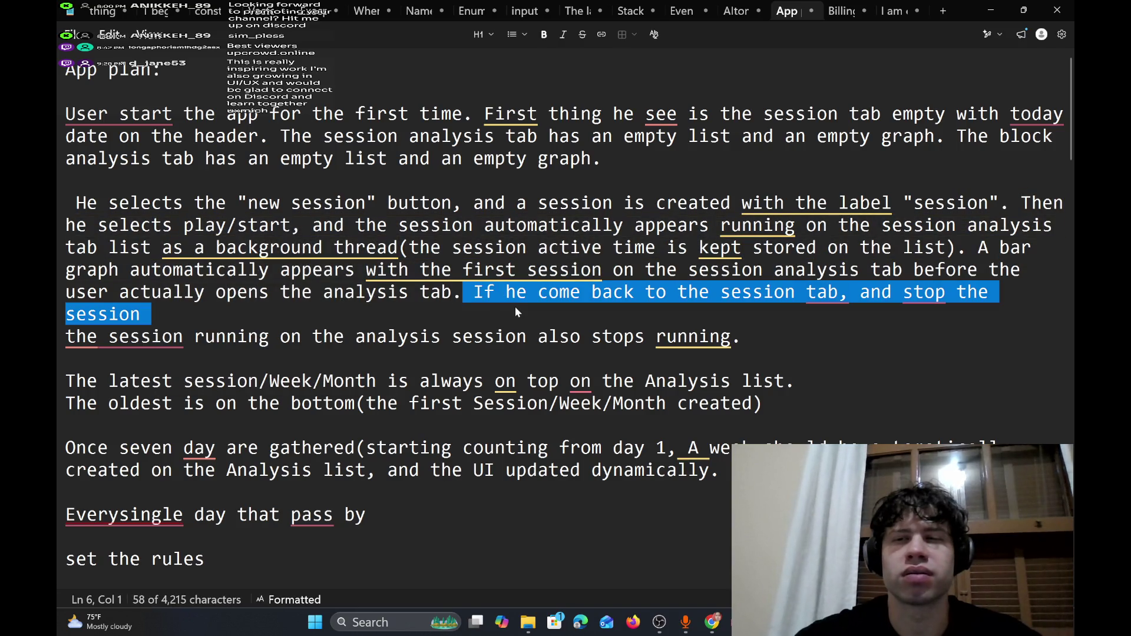
Delete the 'he come back to the' wording and the stray 'Is' before 'session tab'.
click(721, 295)
drag(712, 295, 483, 296)
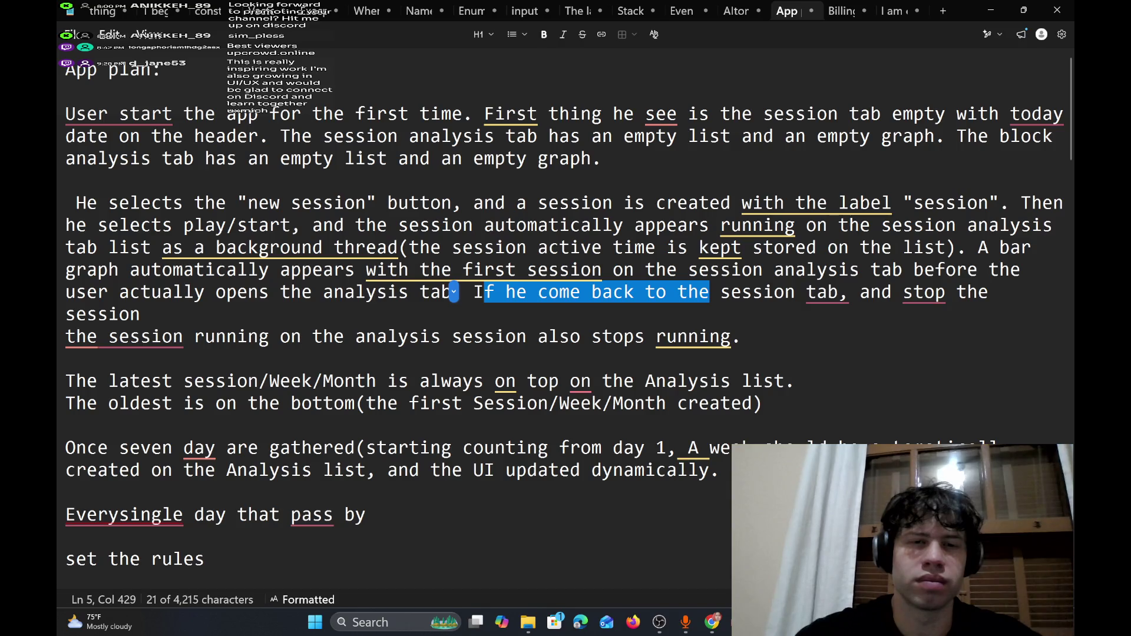
key(BackSpace)
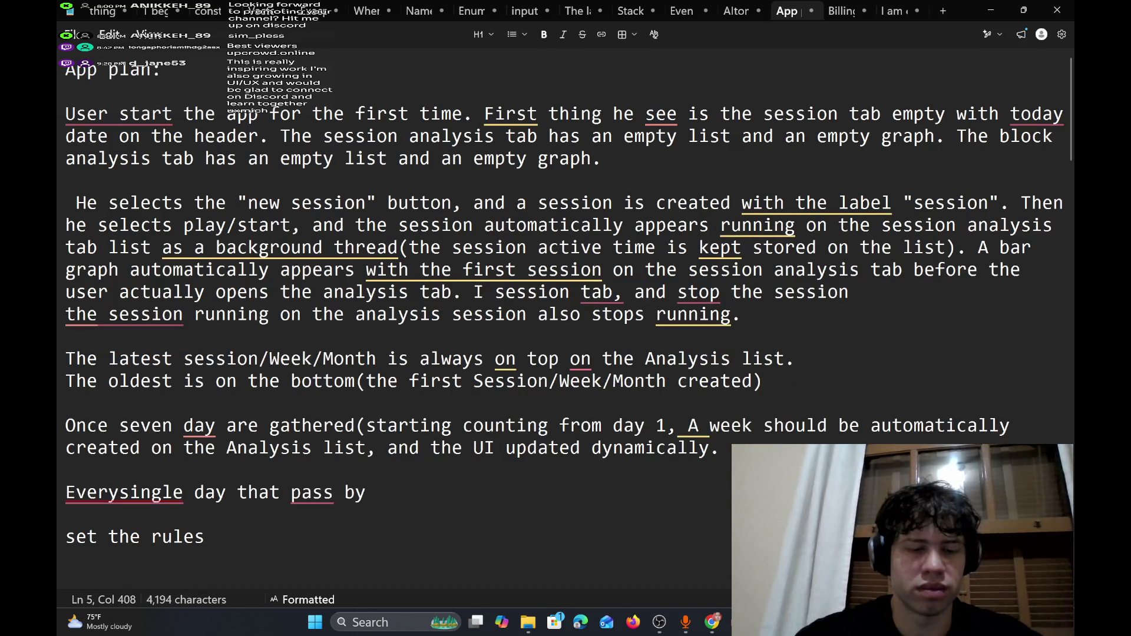
text(s)
key(BackSpace)
key(BackSpace)
text(still on the)
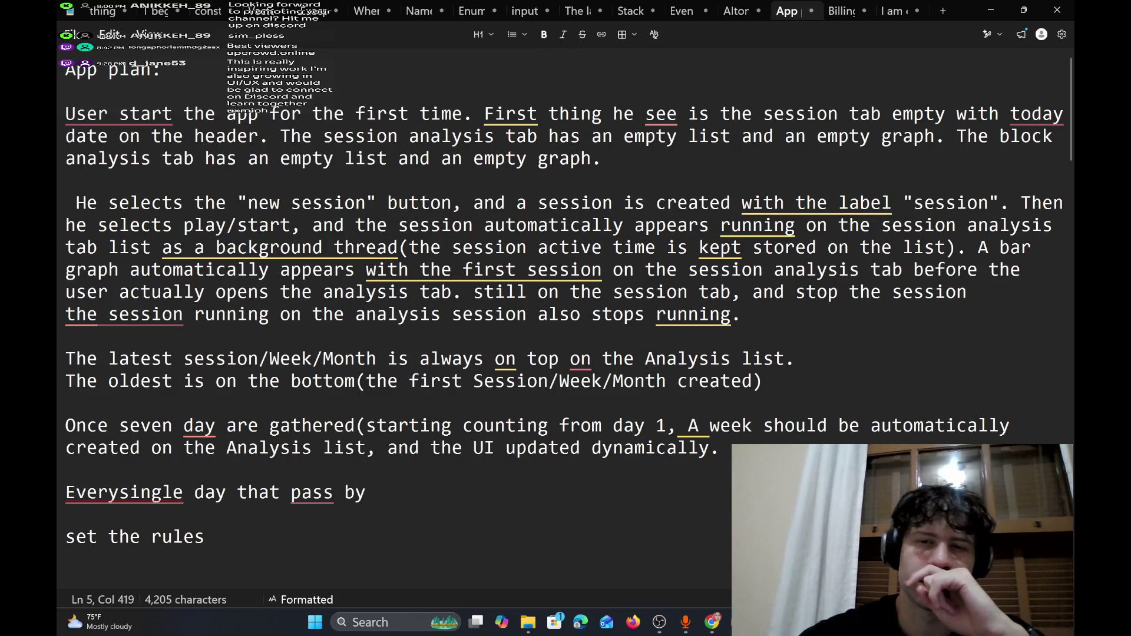
Remove the word 'and' and the stray accented character before 'stop'.
key(shift+Down)
key(shift+Down)
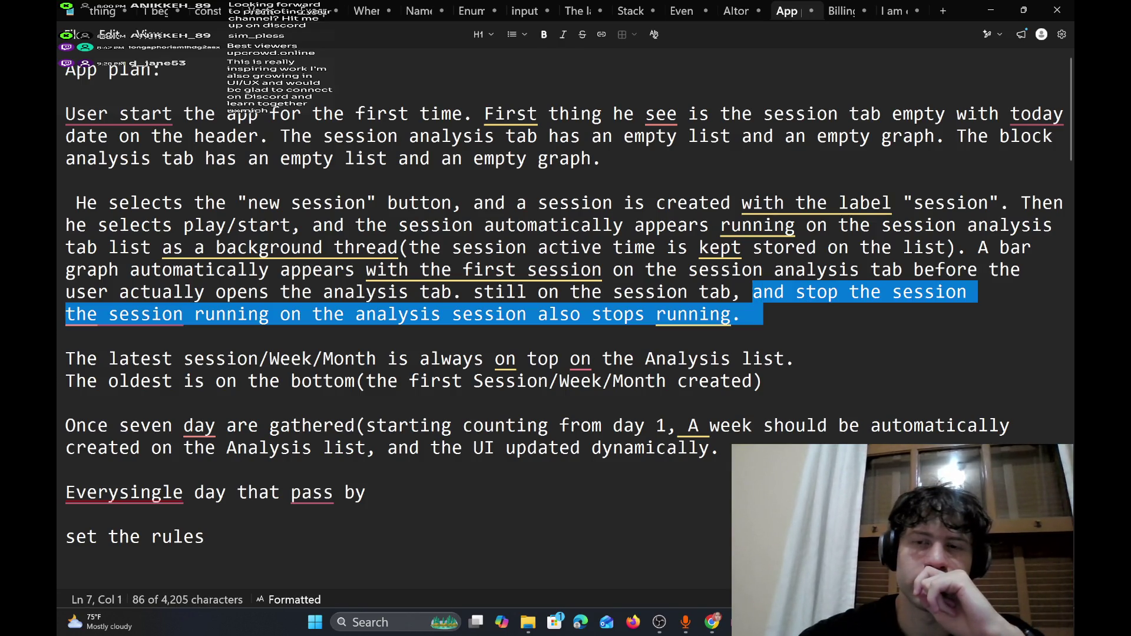
key(shift+Up)
key(shift+Left)
key(shift+Left)
key(shift+Left)
key(shift+Left)
key(shift+Left)
key(shift+Left)
key(shift+Left)
key(shift+Left)
key(shift+Left)
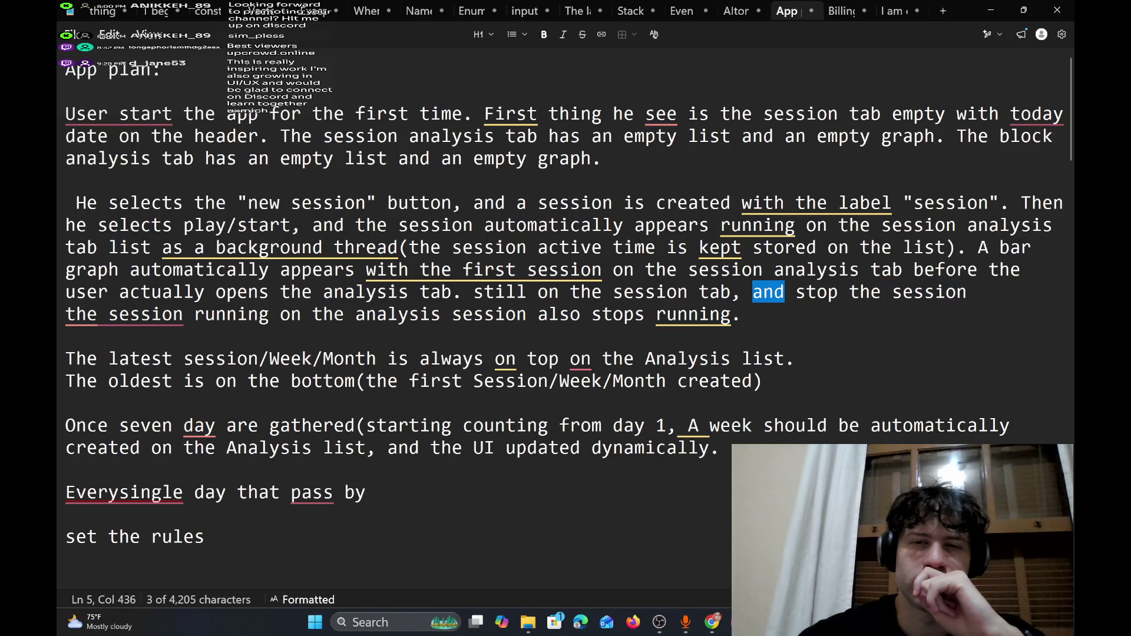
key(shift+Right)
key(BackSpace)
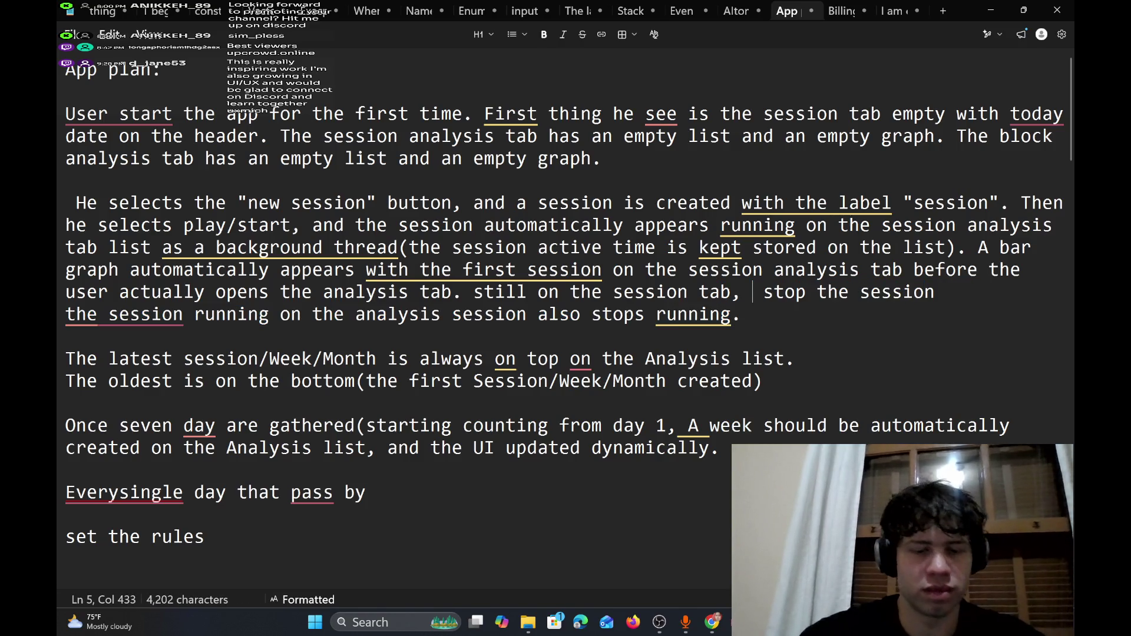
text(If he selects)
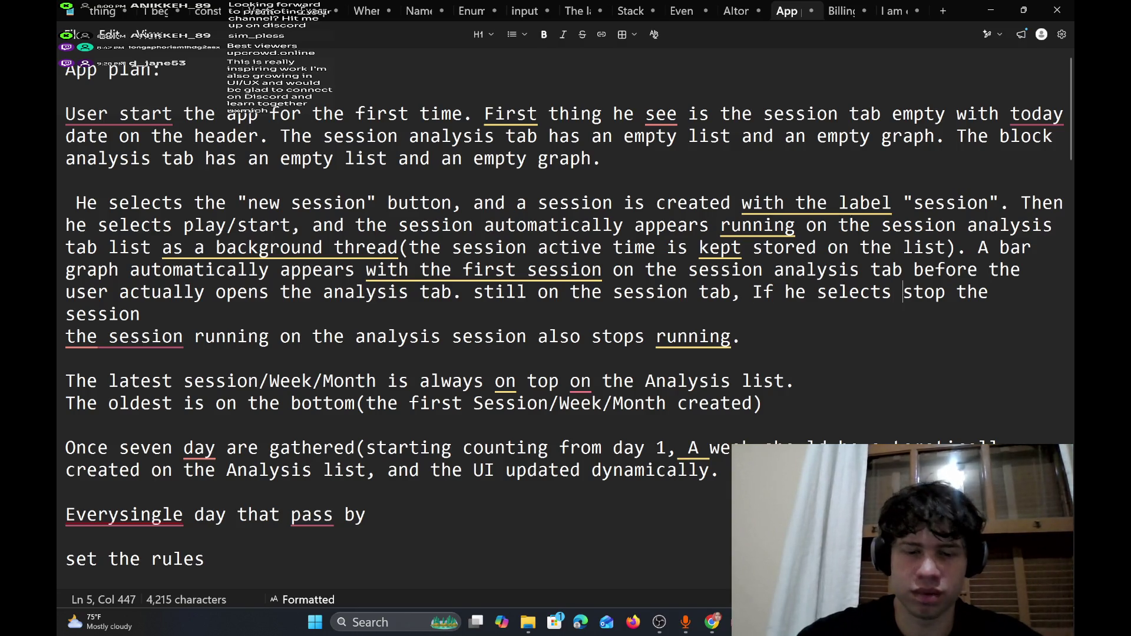
text(a)
key(BackSpace)
text(pause/)
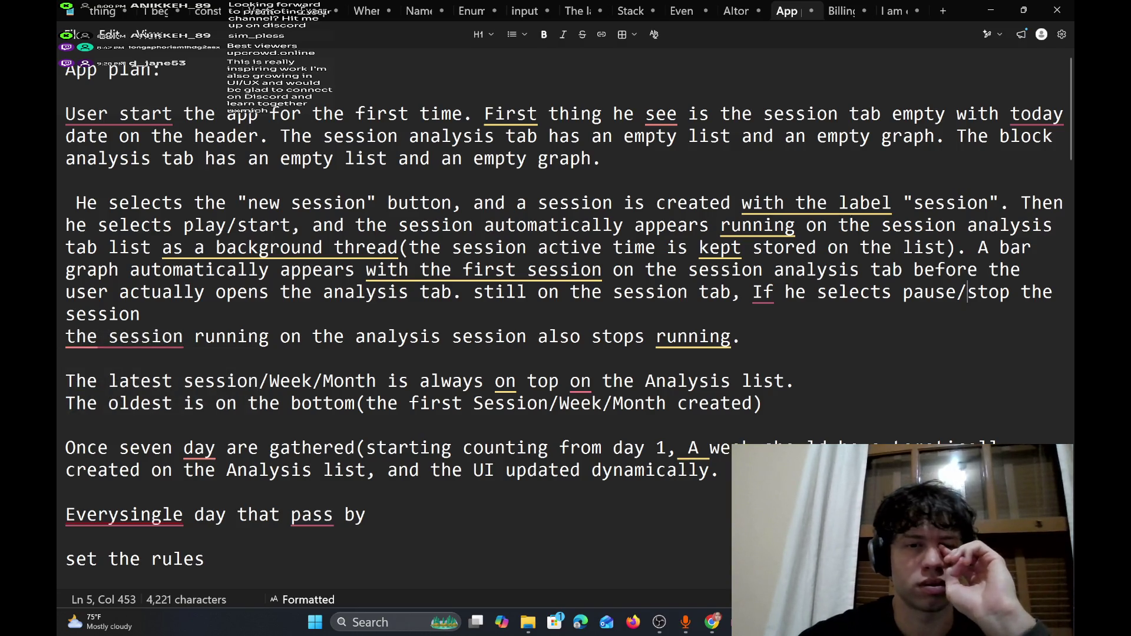
Tidy the pause sentence to read 'session analysis list also stops running' with 'analysis' spelled correctly.
click(537, 337)
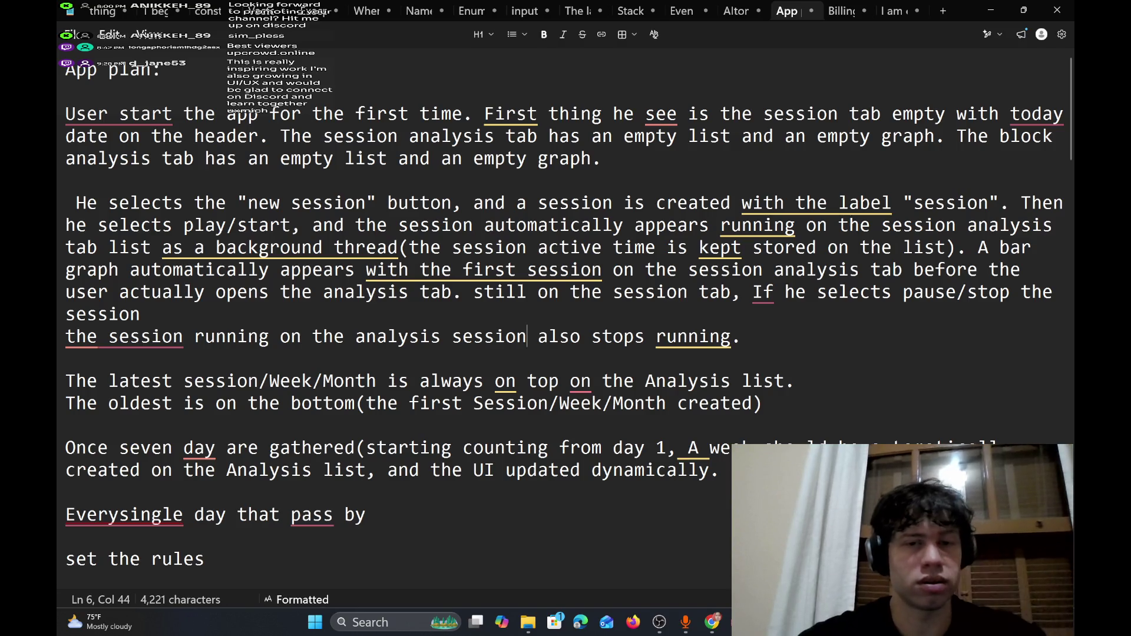
text(list)
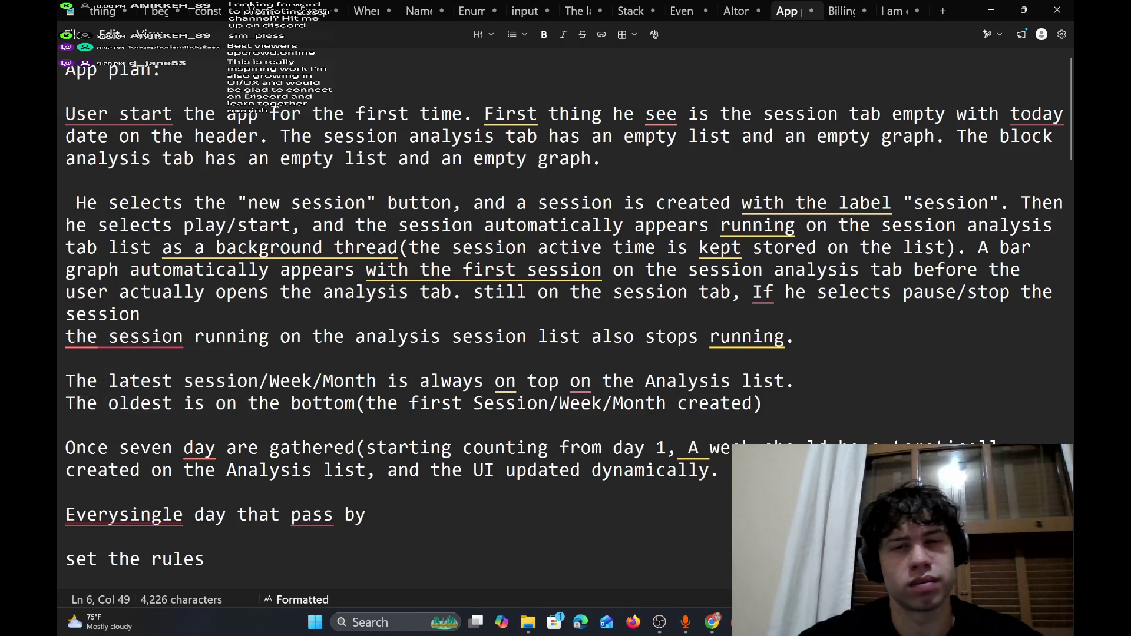
text( insi)
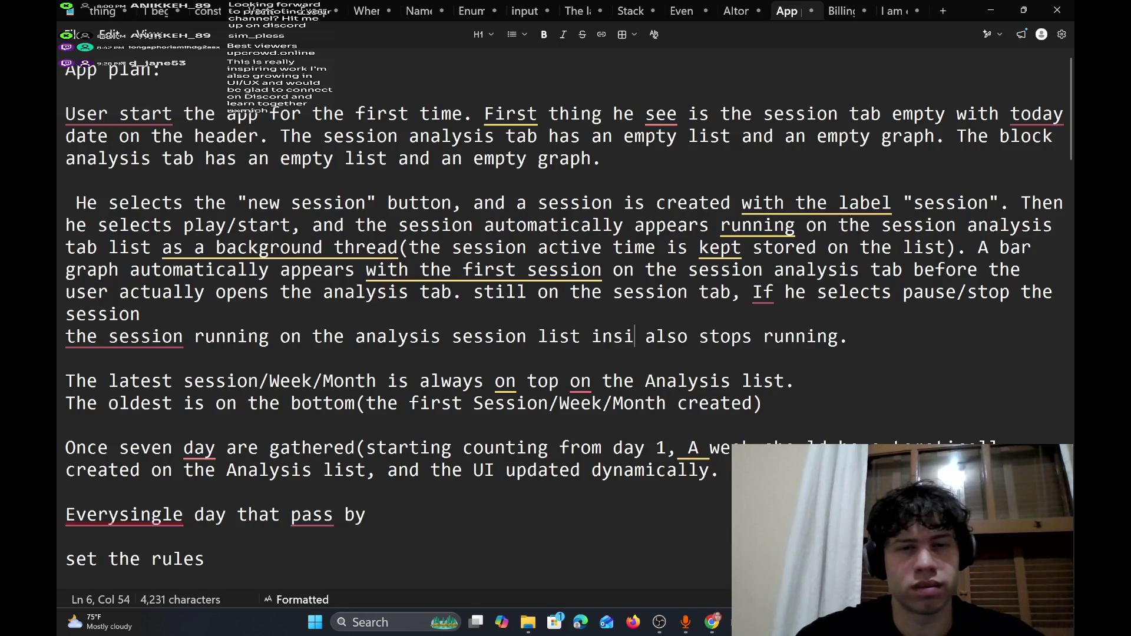
key(BackSpace)
key(BackSpace)
key(BackSpace)
key(BackSpace)
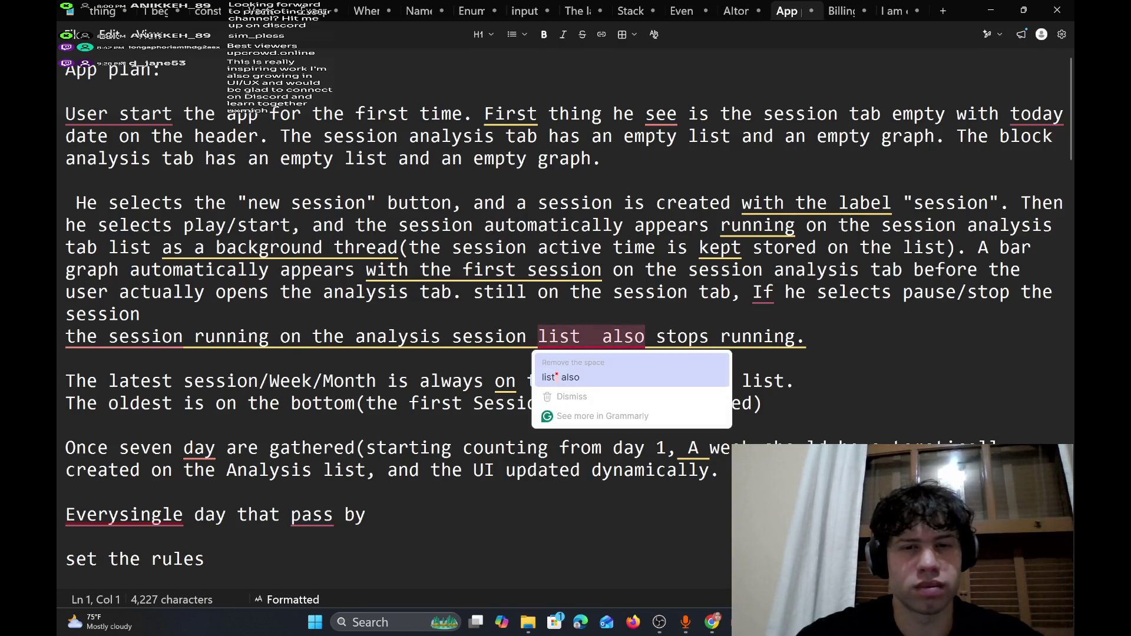
key(Delete)
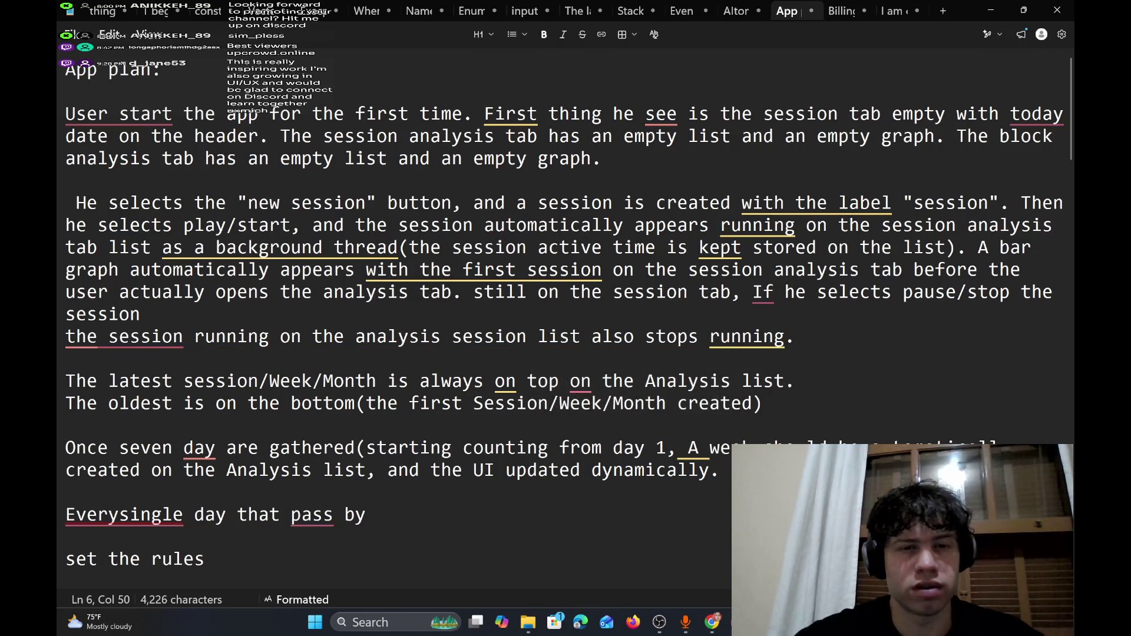
key(BackSpace)
key(BackSpace)
key(BackSpace)
key(BackSpace)
key(BackSpace)
key(BackSpace)
key(BackSpace)
key(BackSpace)
key(BackSpace)
key(Right)
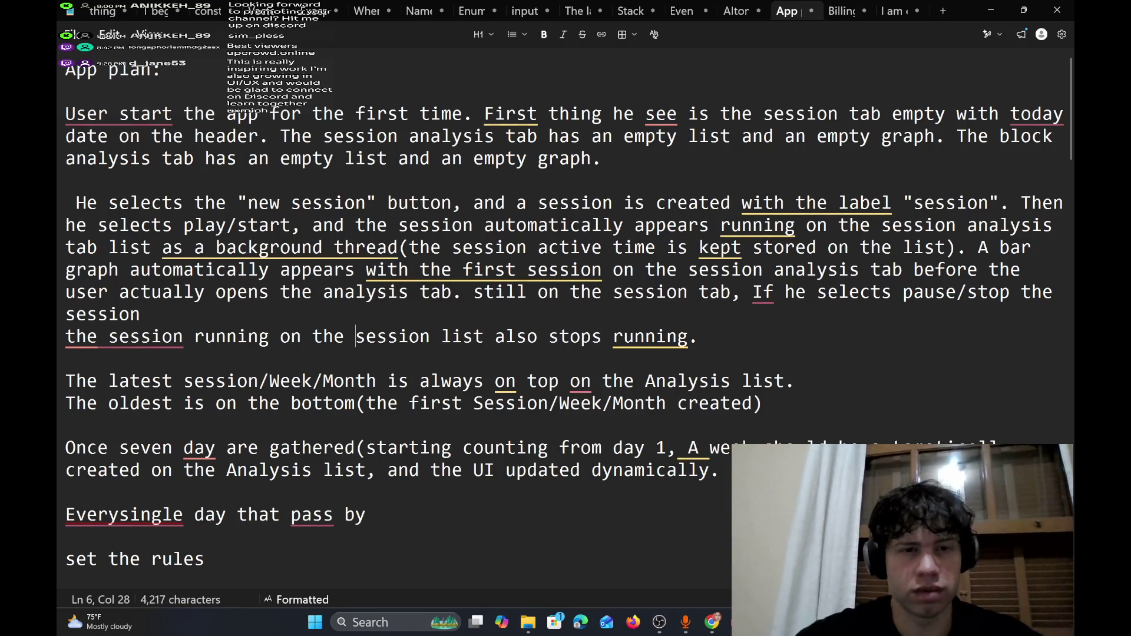
key(Right)
key(Right)
text(amalysi)
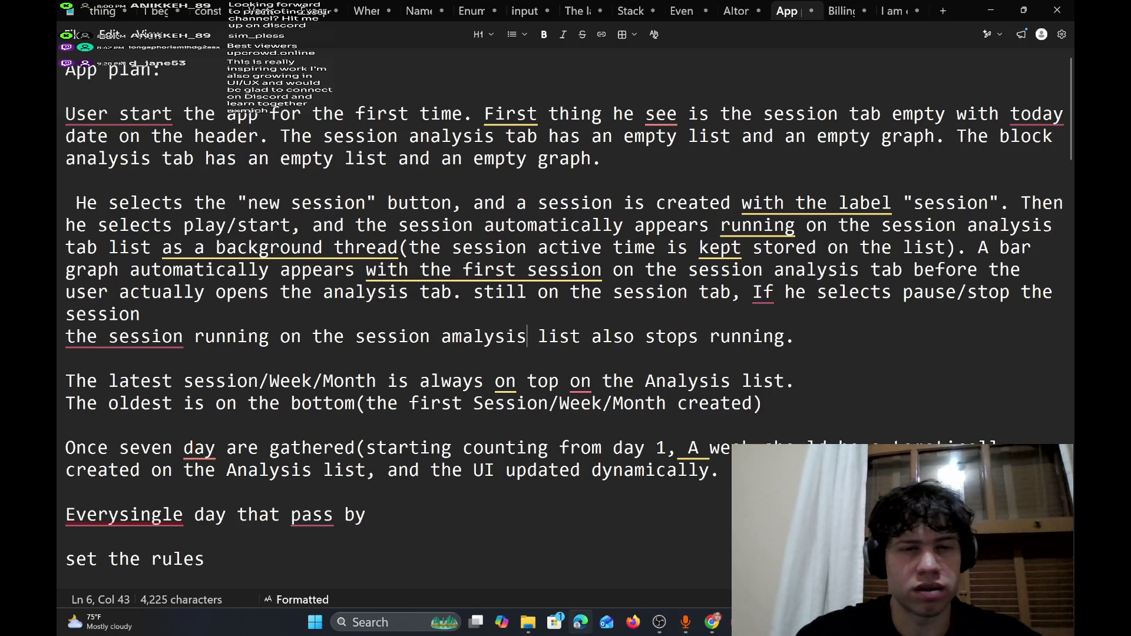
text(s)
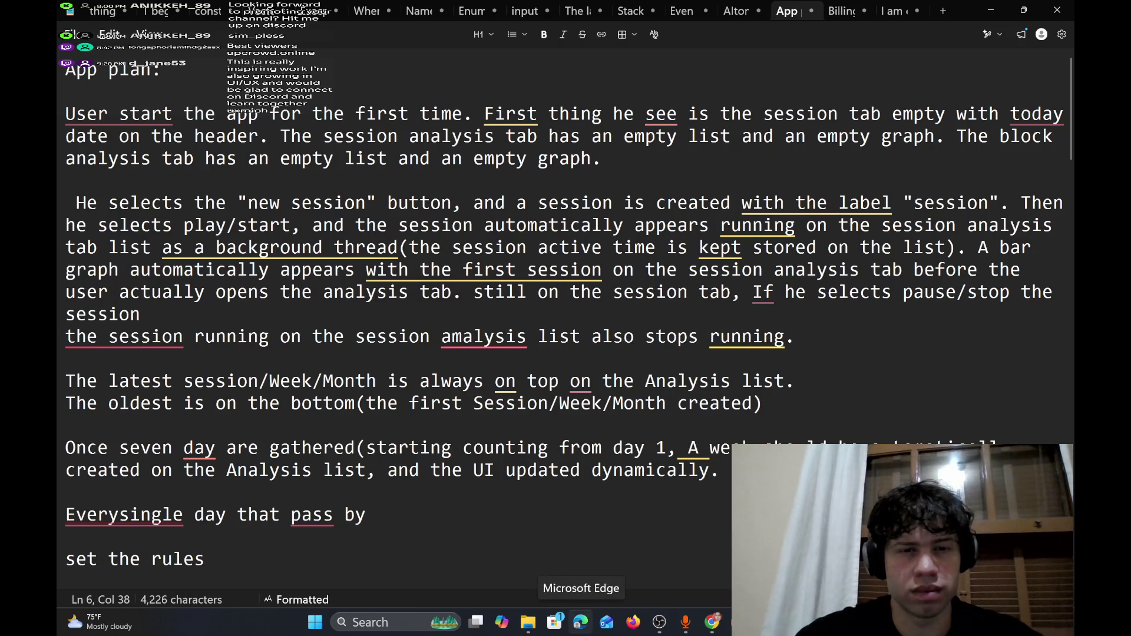
key(BackSpace)
text(n)
key(ctrl+End)
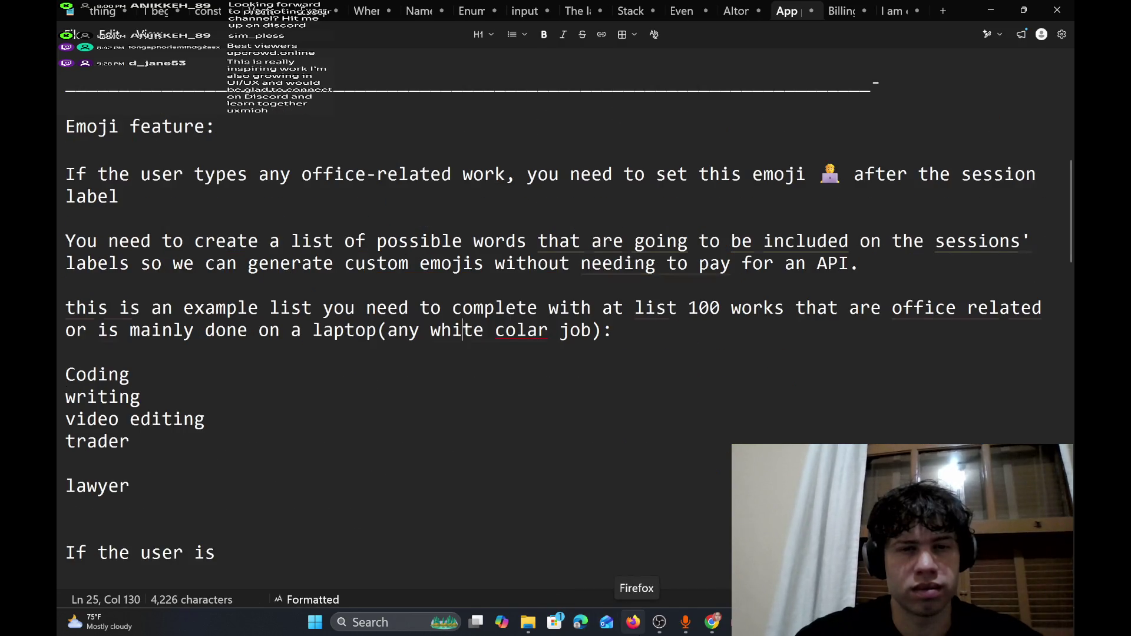
Return from the Emoji section to the end of the pause sentence.
key(Down)
key(Down)
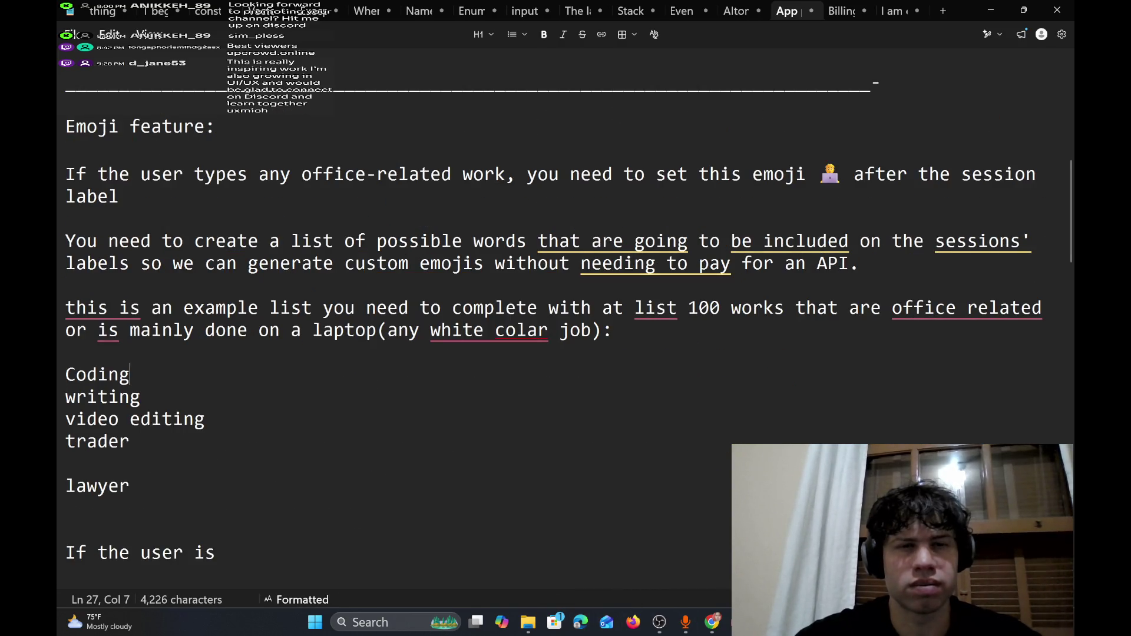
scroll(566, 318, up, 3)
scroll(566, 318, up, 5)
click(65, 114)
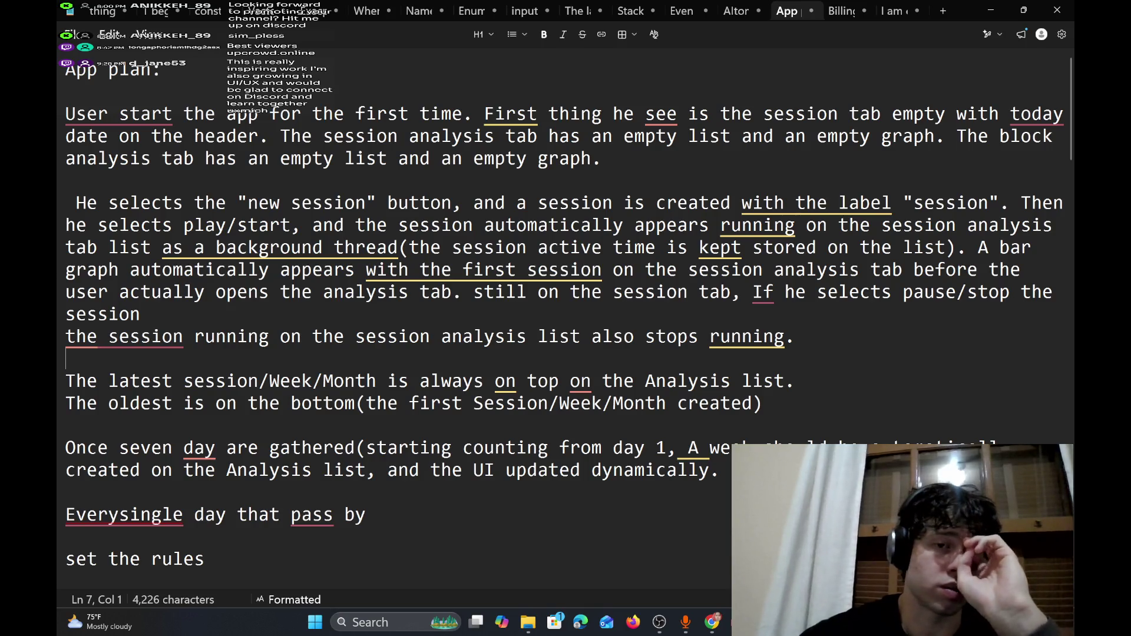
key(Left)
key(shift+Home)
key(Left)
key(Left)
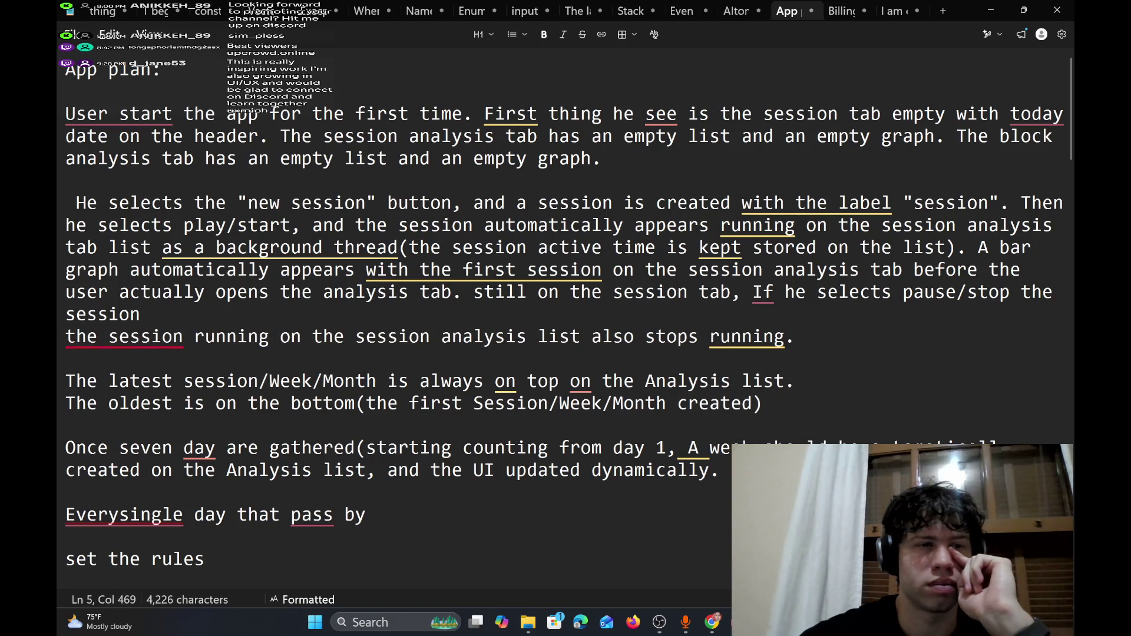
Capitalise 'The session' and join that line onto the pause/stop sentence.
click(133, 336)
click(159, 365)
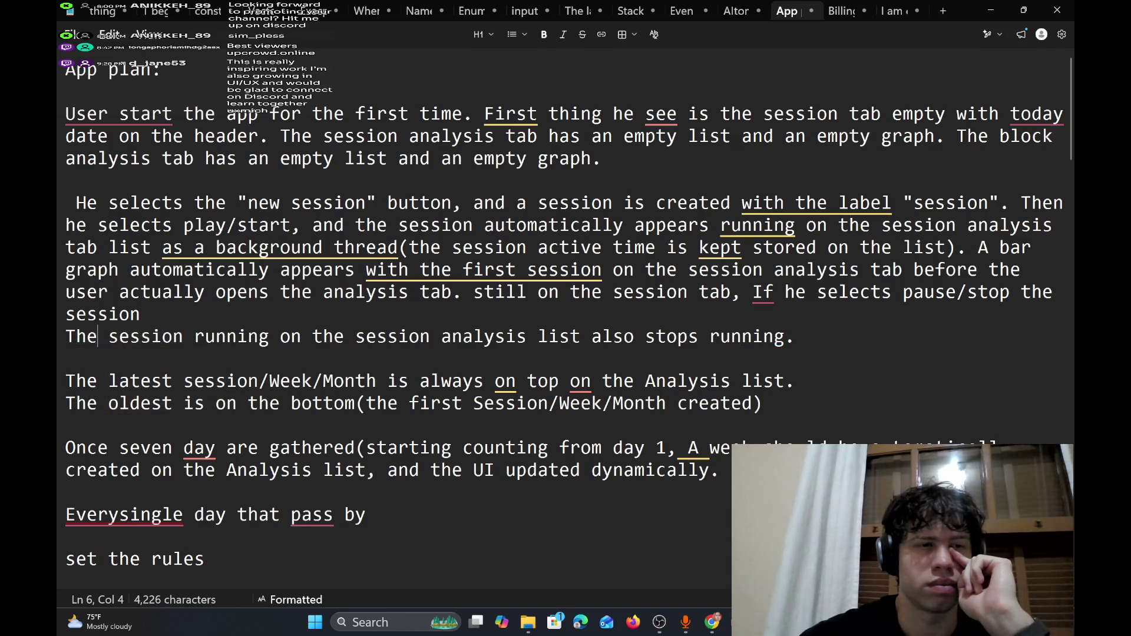
key(Left)
key(Left)
key(Left)
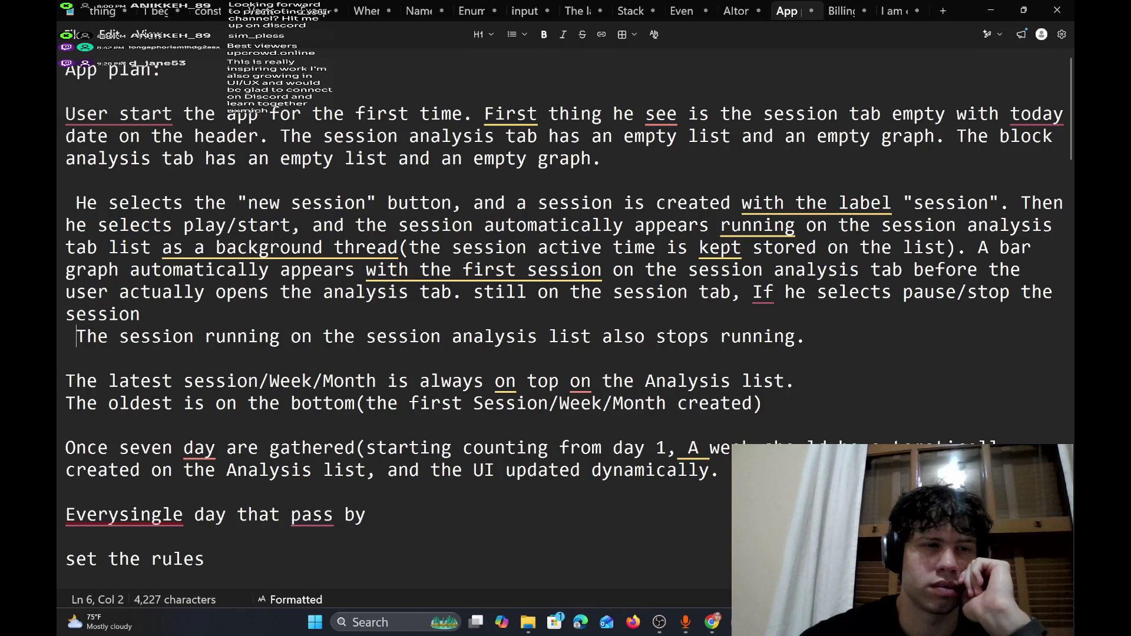
key(BackSpace)
key(BackSpace)
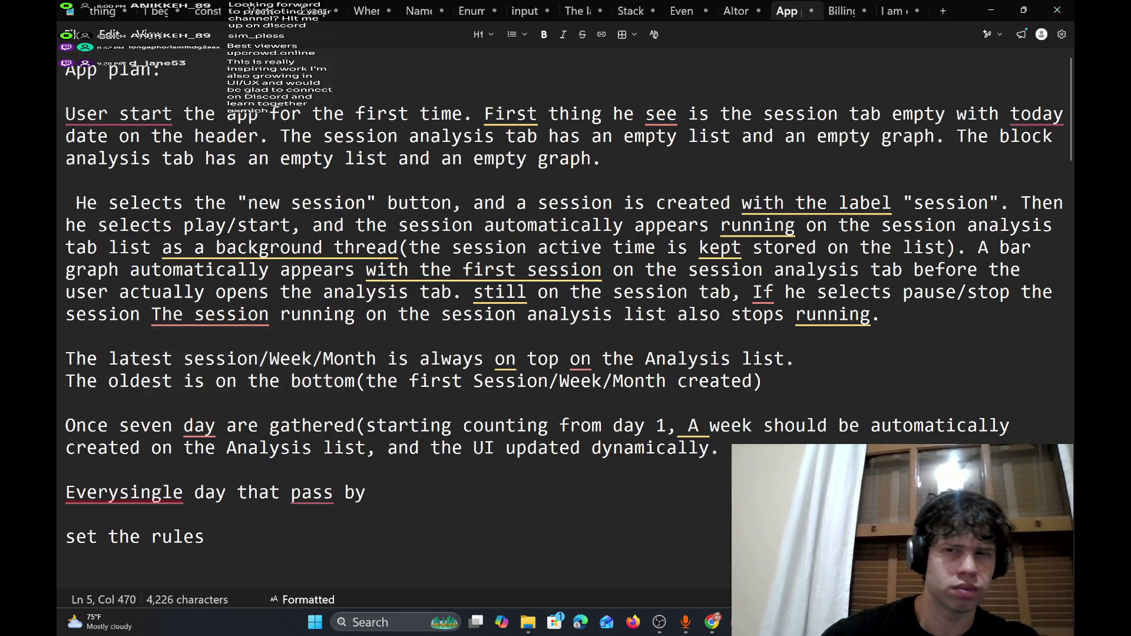
Delete the repeated 'The session' and the accidentally inserted text.
mouse_move(205, 314)
mouse_down()
mouse_move(269, 314)
mouse_move(153, 315)
mouse_up()
key(BackSpace)
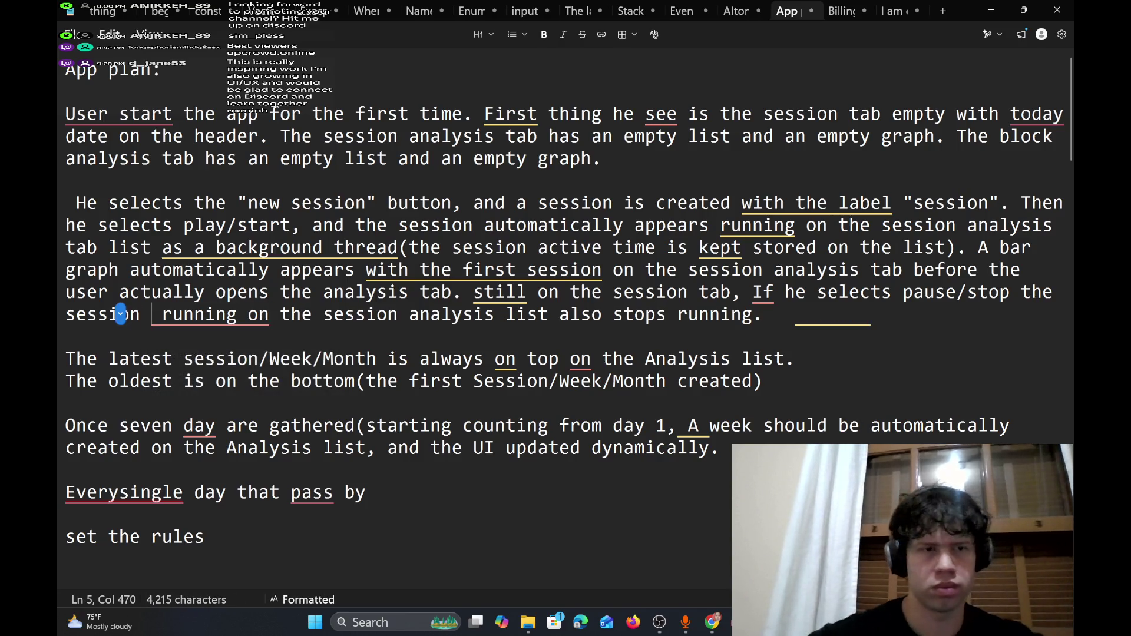
key(BackSpace)
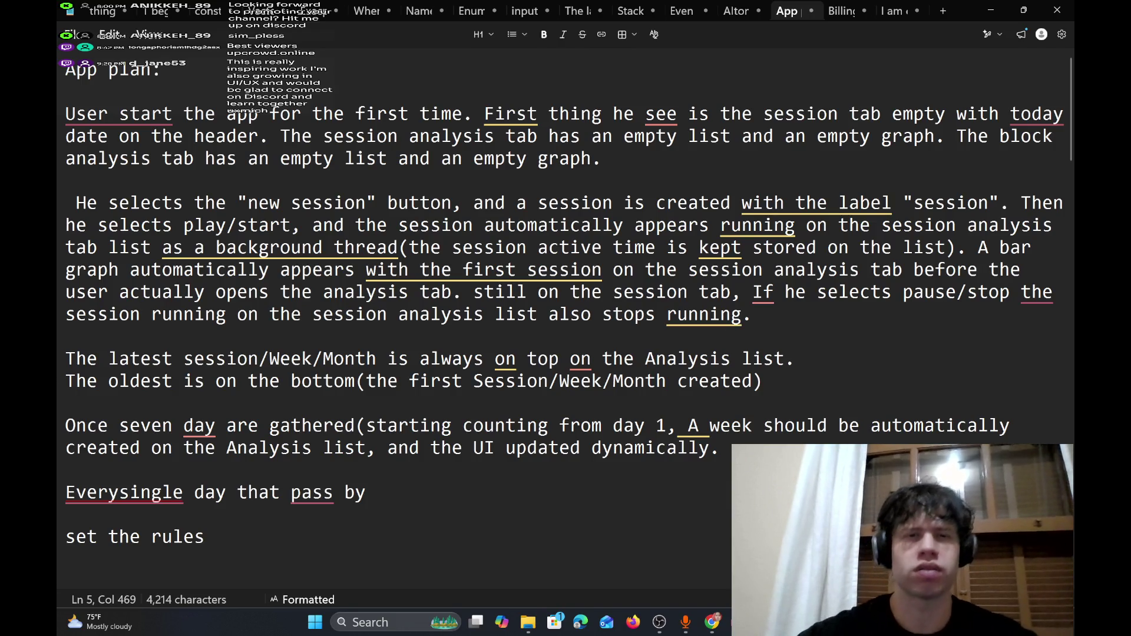
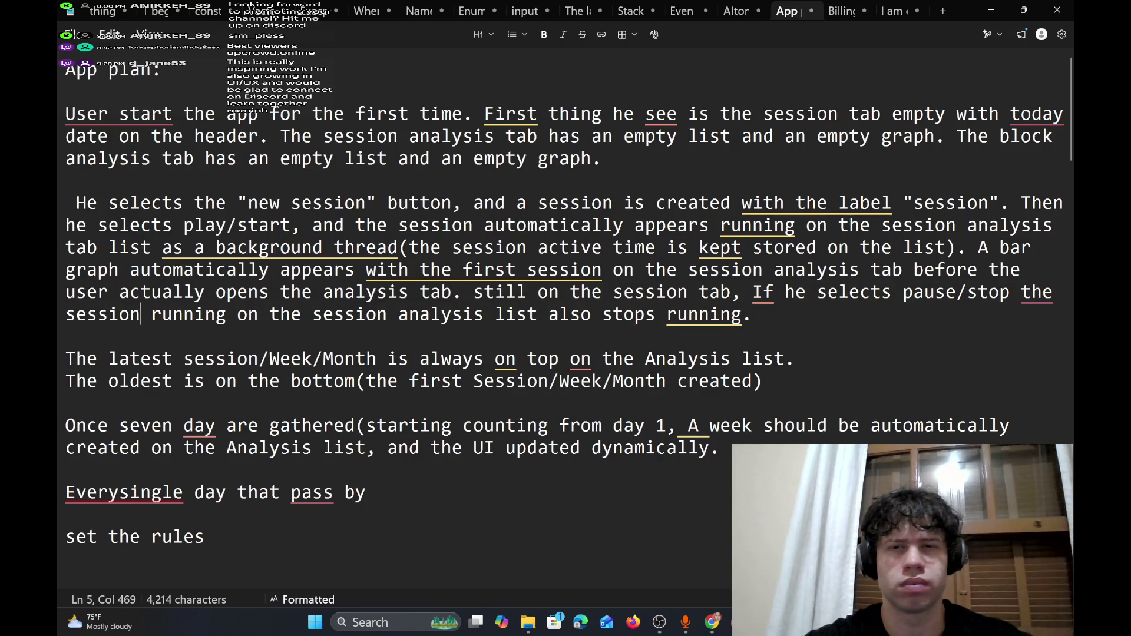
Lowercase 'if', capitalise 'Still', and add '(inside the session analysis tab)' after 'list'.
mouse_move(763, 293)
click(772, 330)
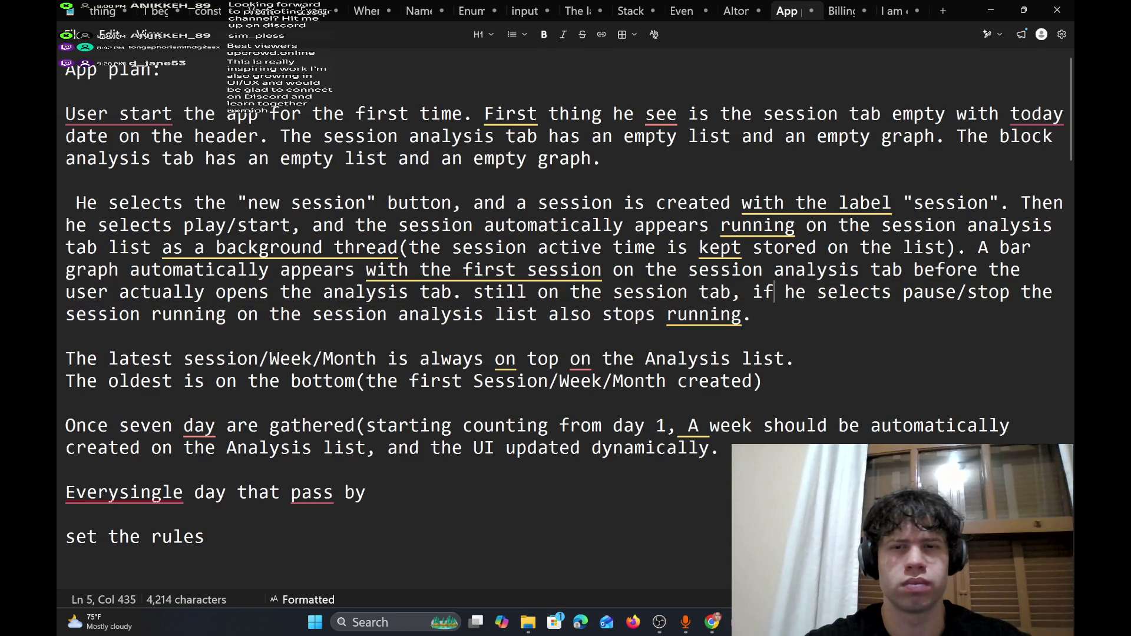
click(485, 291)
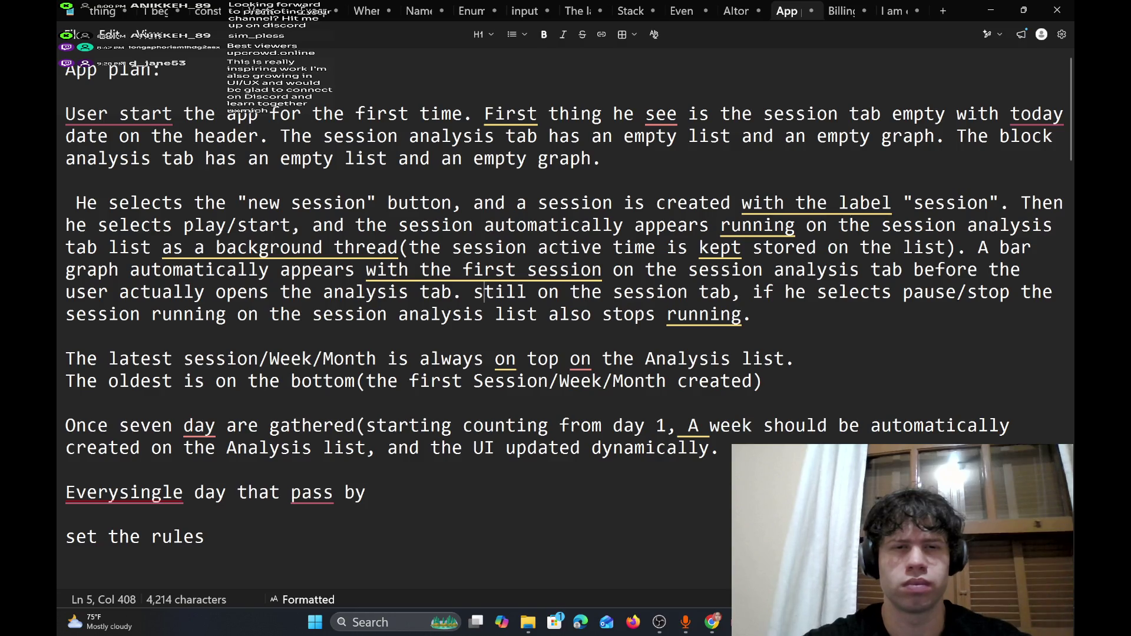
key(BackSpace)
text(S)
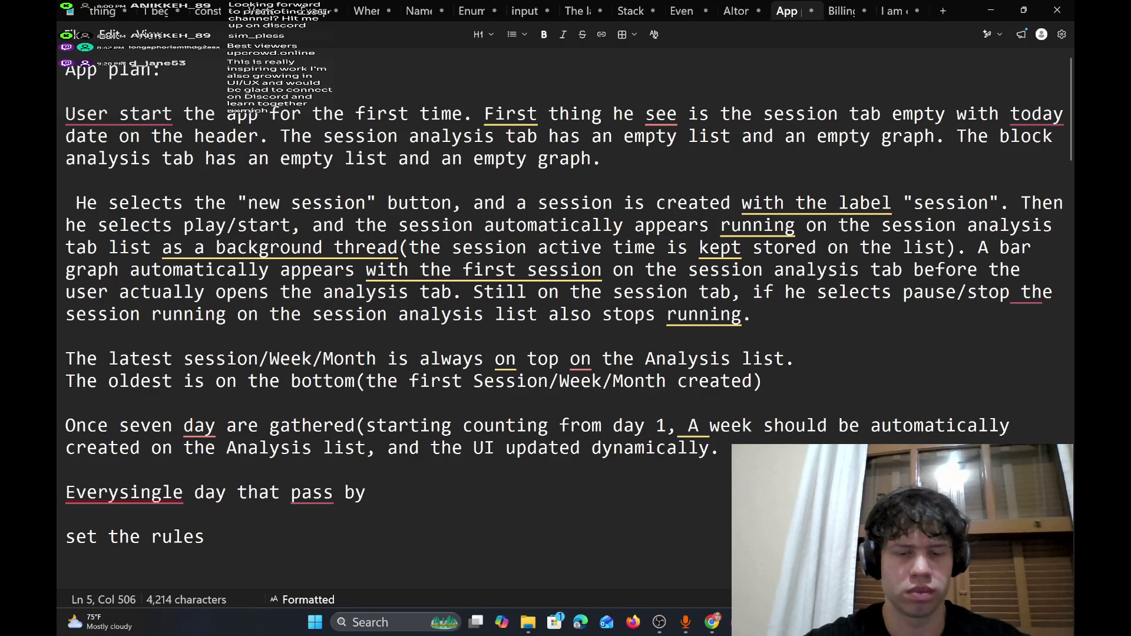
text((inside the )
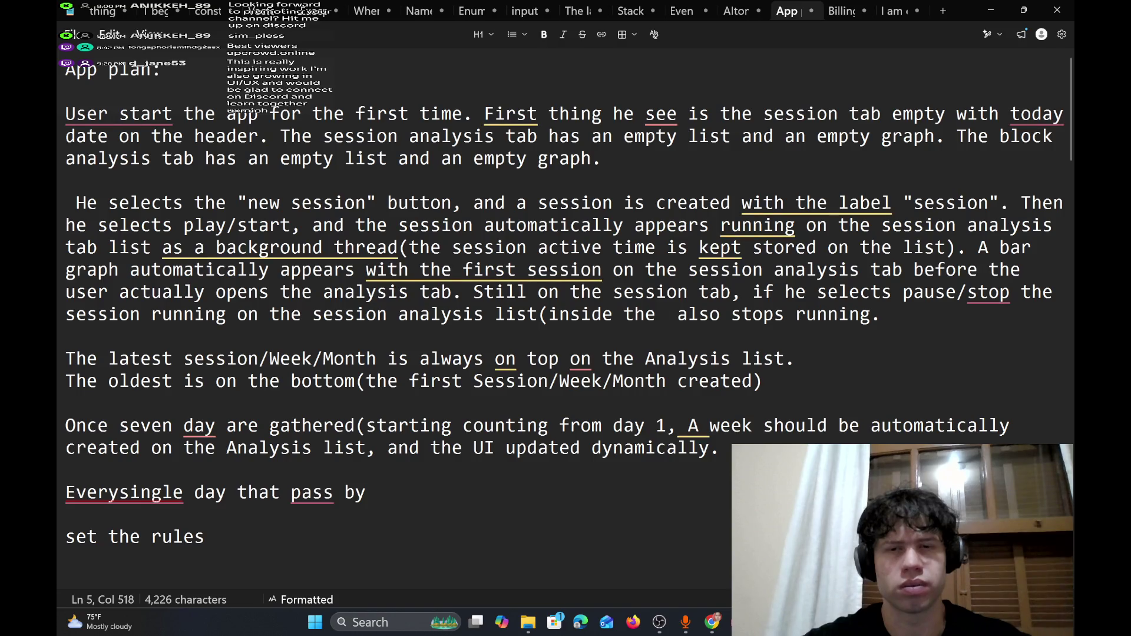
text(s)
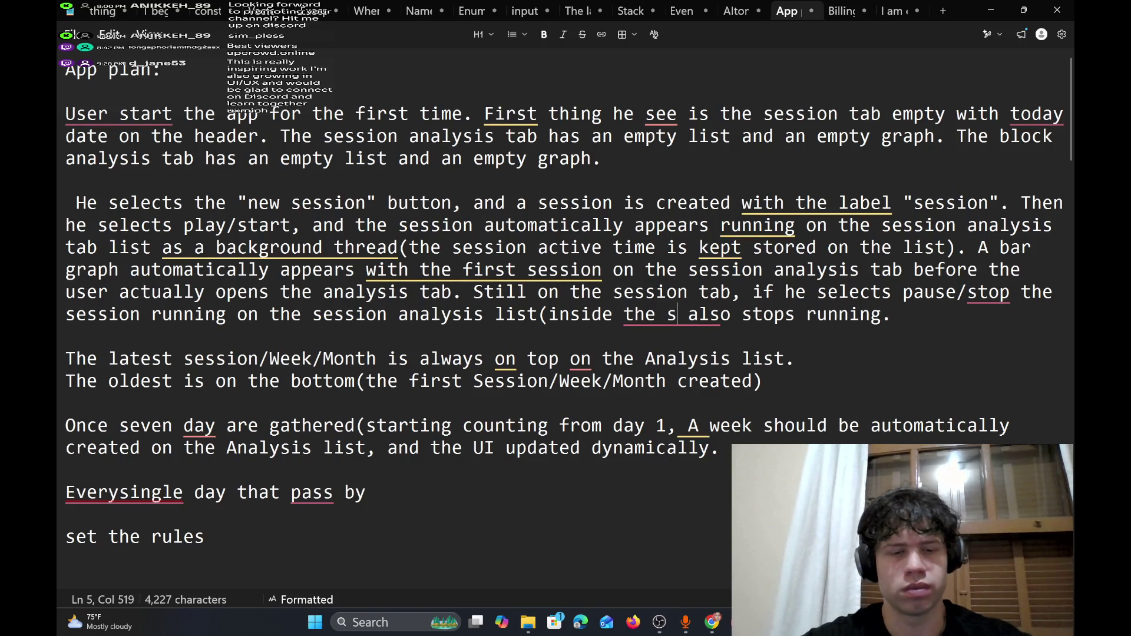
text(ession analysis tab))
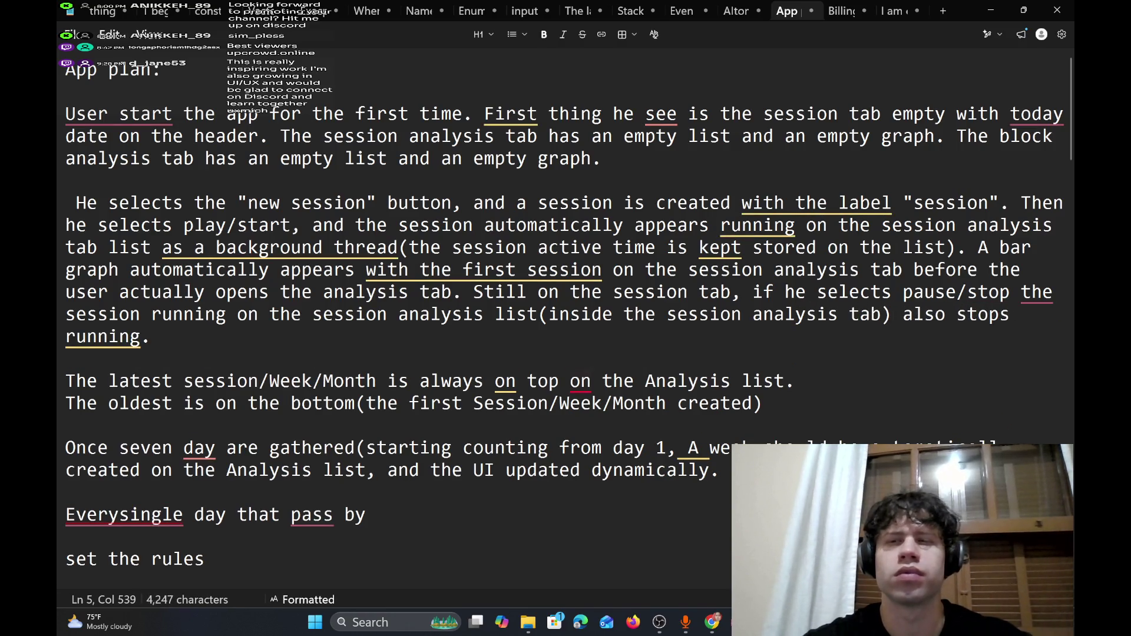
key(Down)
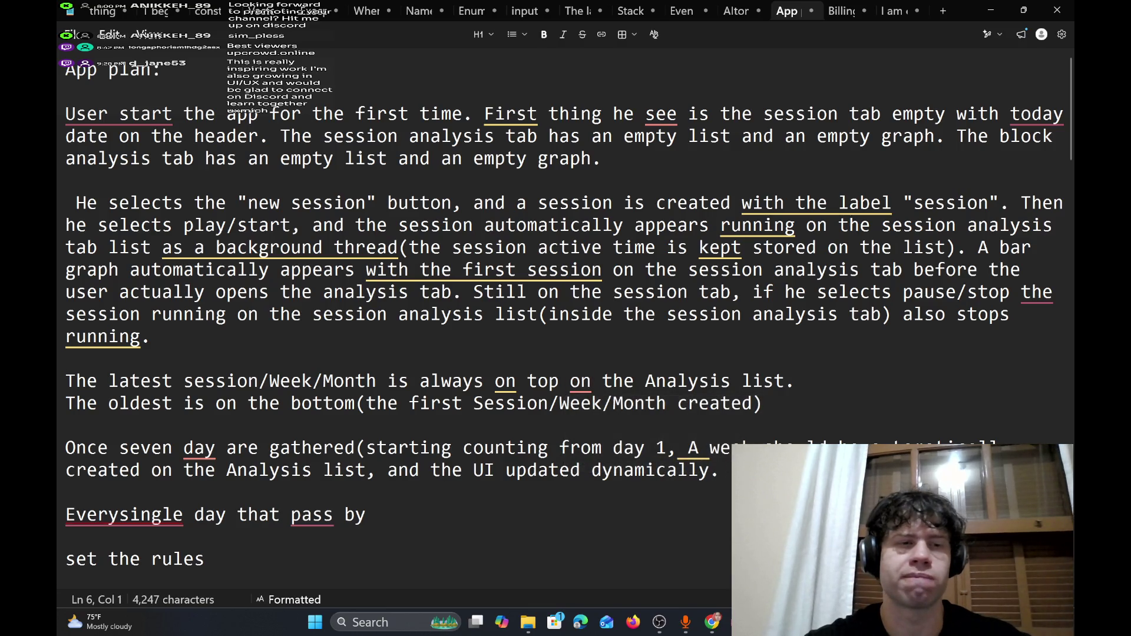
key(Left)
text(If he )
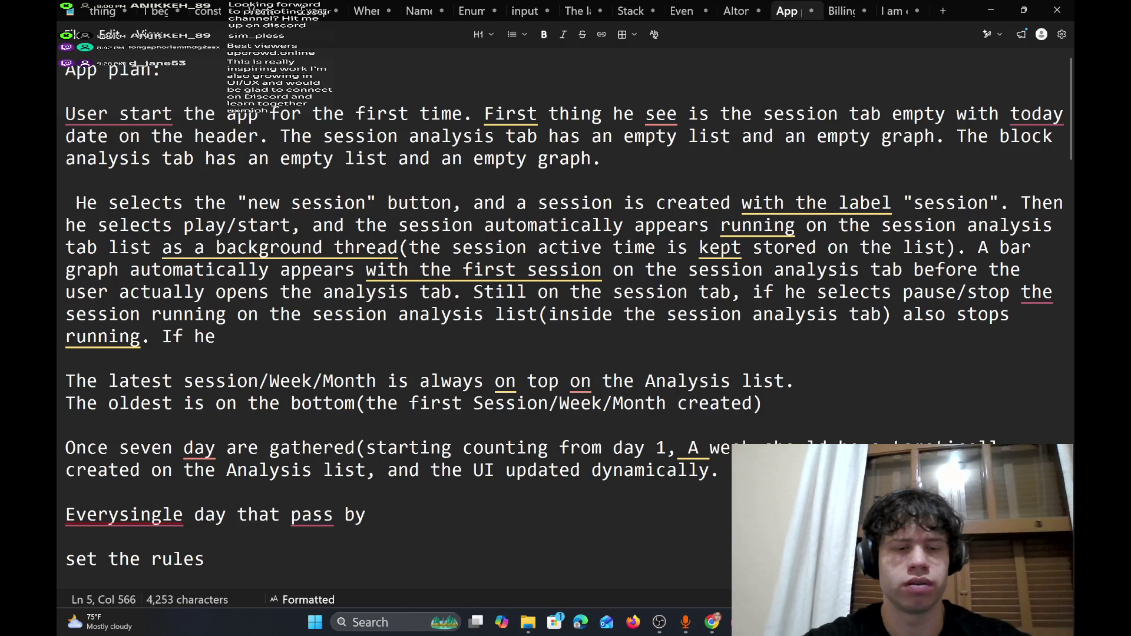
text(start)
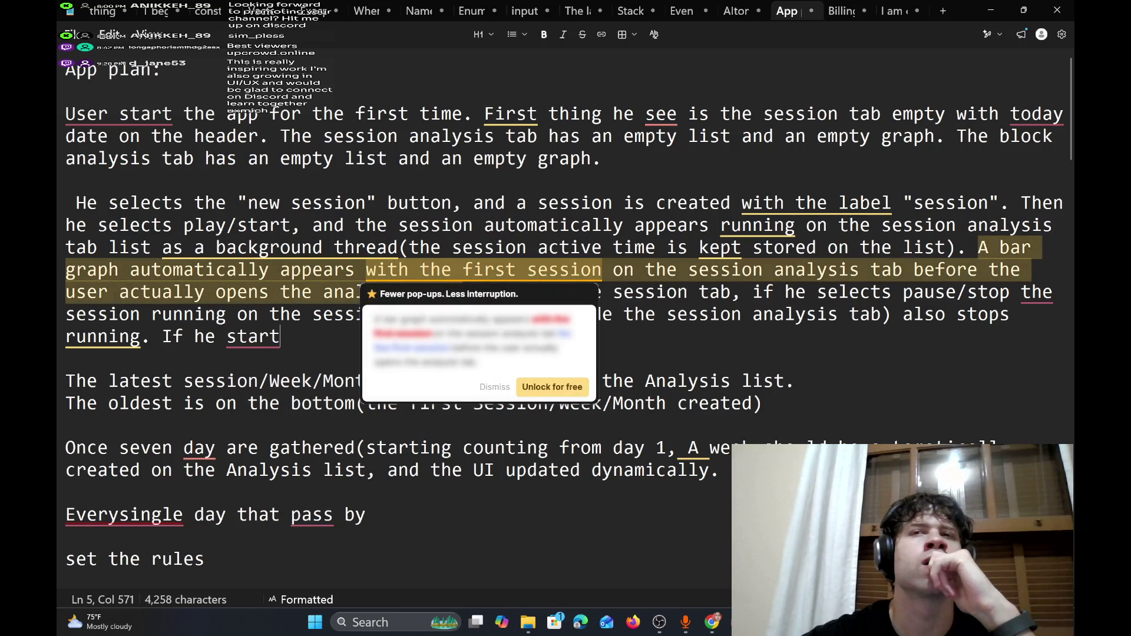
Leave 'If he start' after 'running.' and move the caret after the "session" label.
key(Down)
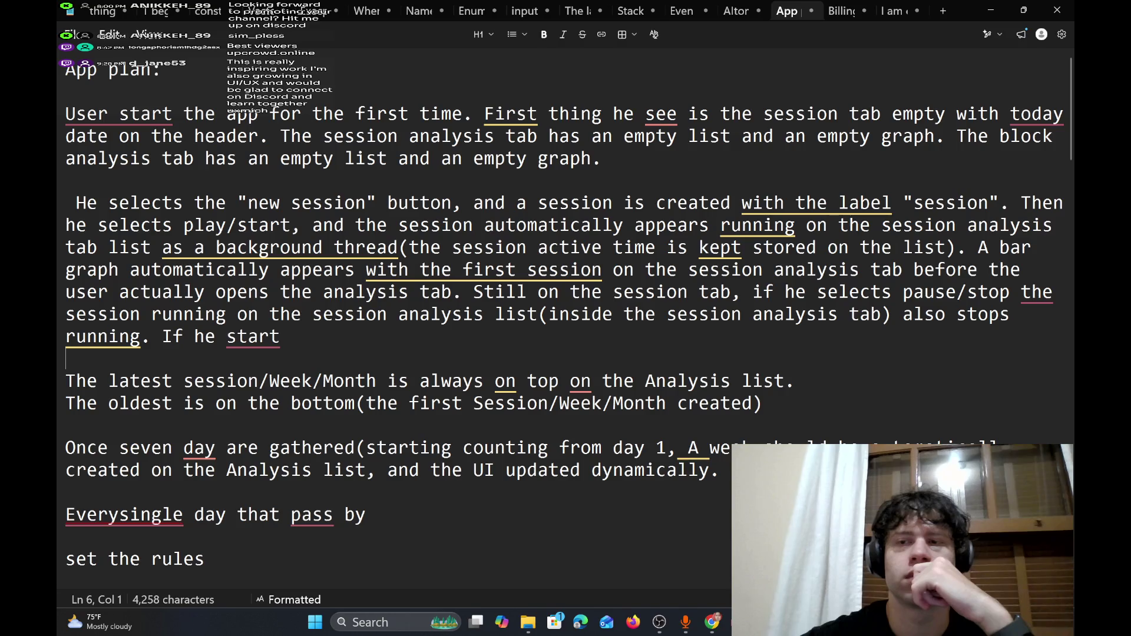
click(1011, 202)
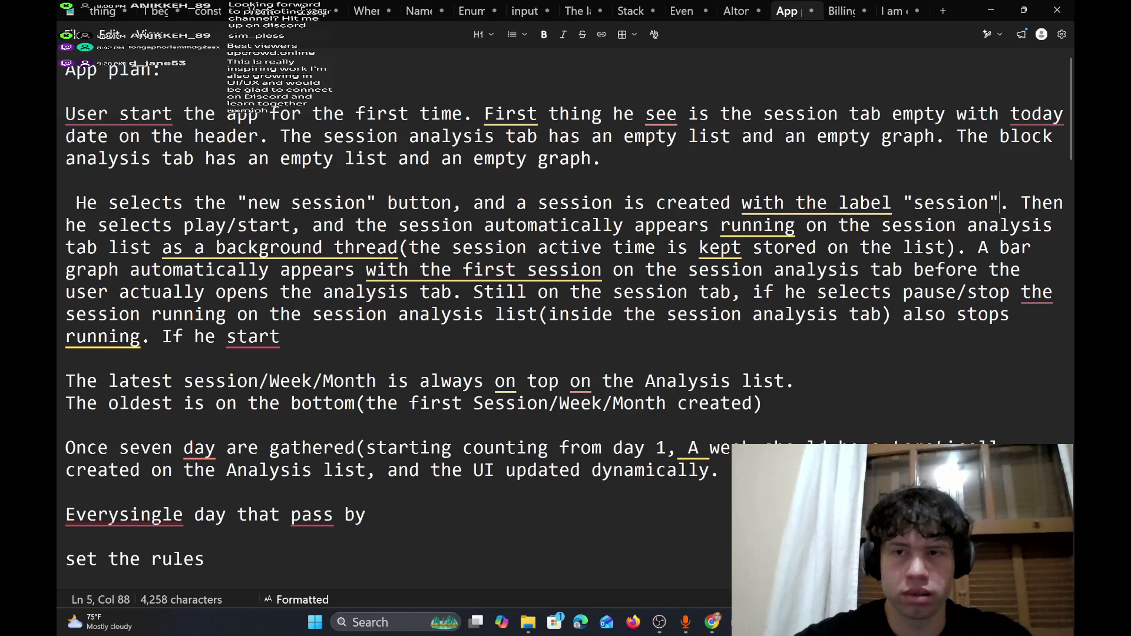
text(W)
Add 'with green as the color automatically selected' to the new-session sentence, fixing typos.
key(BackSpace)
text(with green as an)
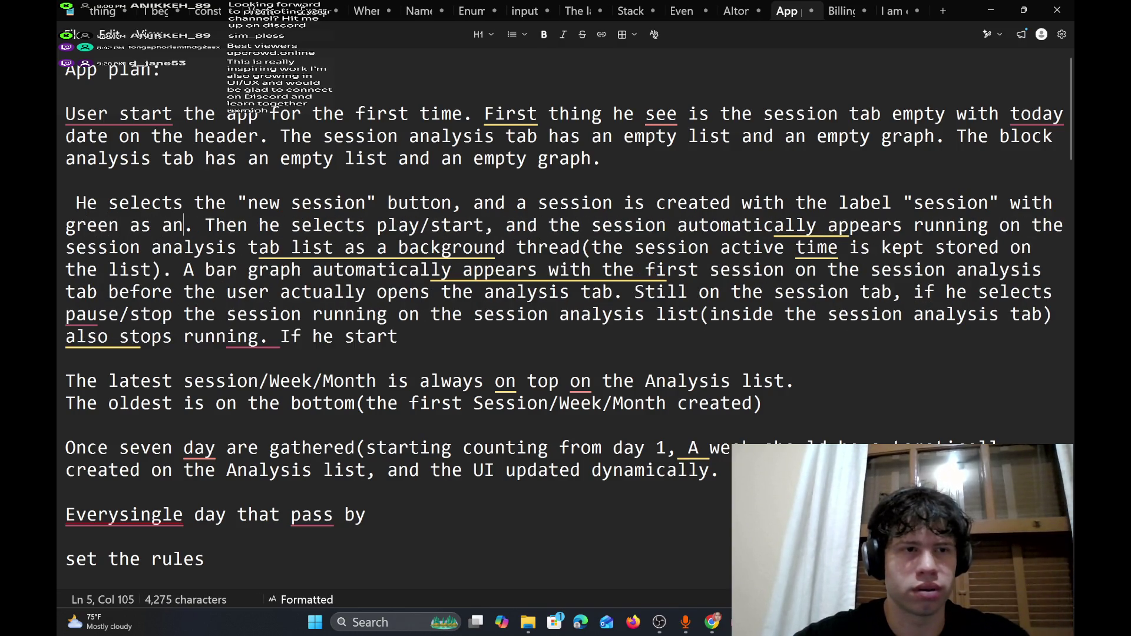
text( automatical)
key(BackSpace)
key(BackSpace)
key(BackSpace)
key(BackSpace)
key(BackSpace)
key(BackSpace)
key(BackSpace)
key(BackSpace)
key(BackSpace)
key(BackSpace)
text(the )
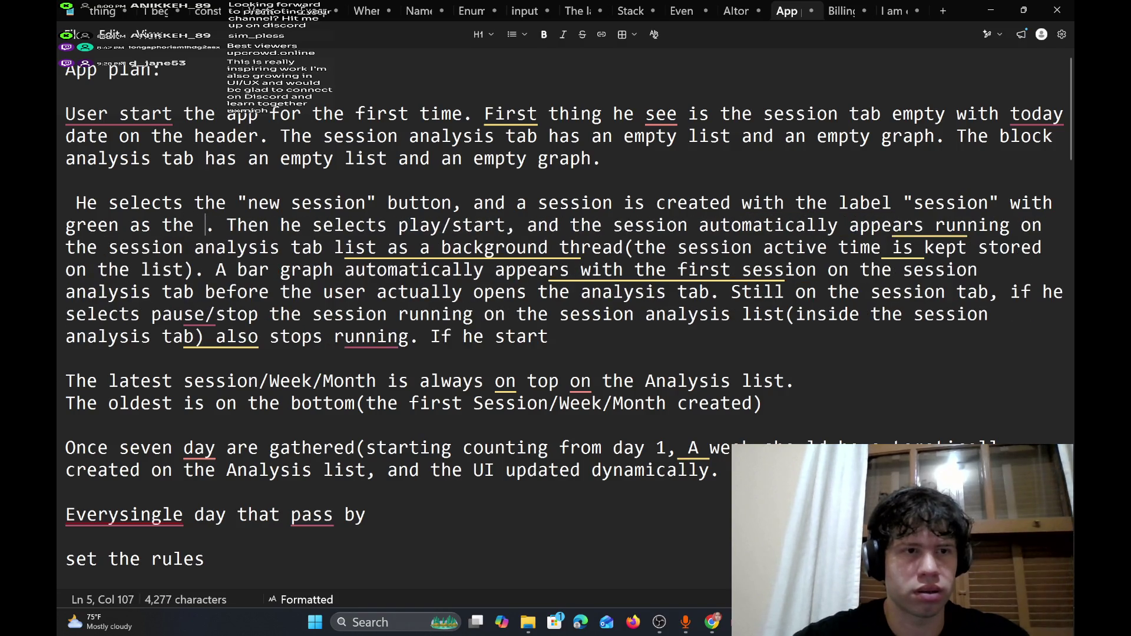
text(color automatically )
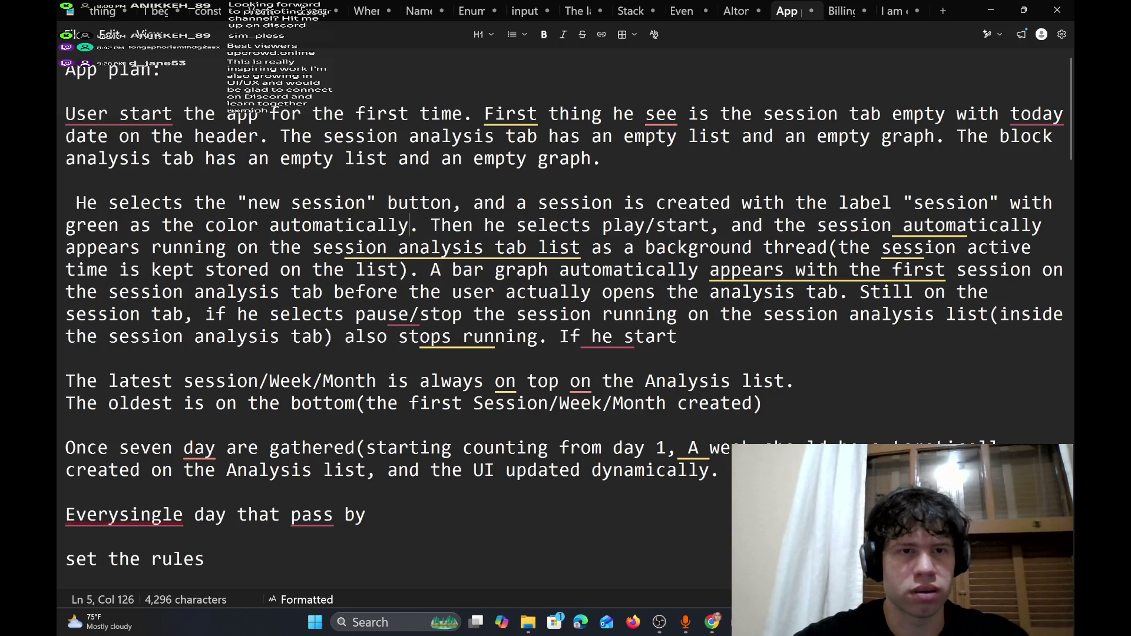
text(eselct)
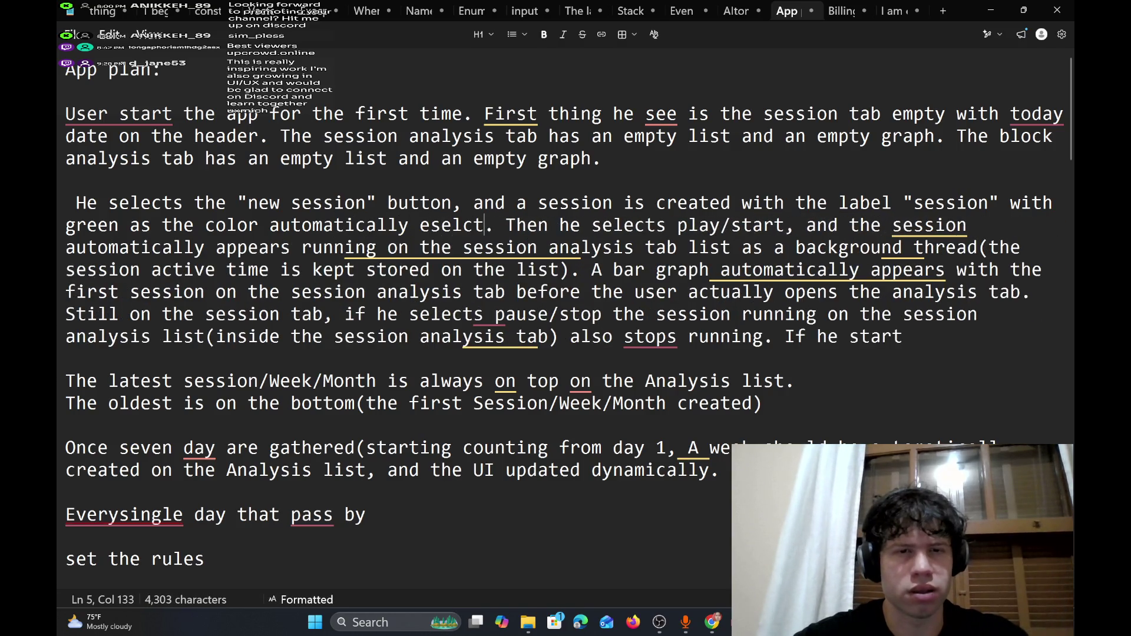
key(BackSpace)
key(BackSpace)
key(BackSpace)
key(BackSpace)
key(BackSpace)
key(BackSpace)
text(selected)
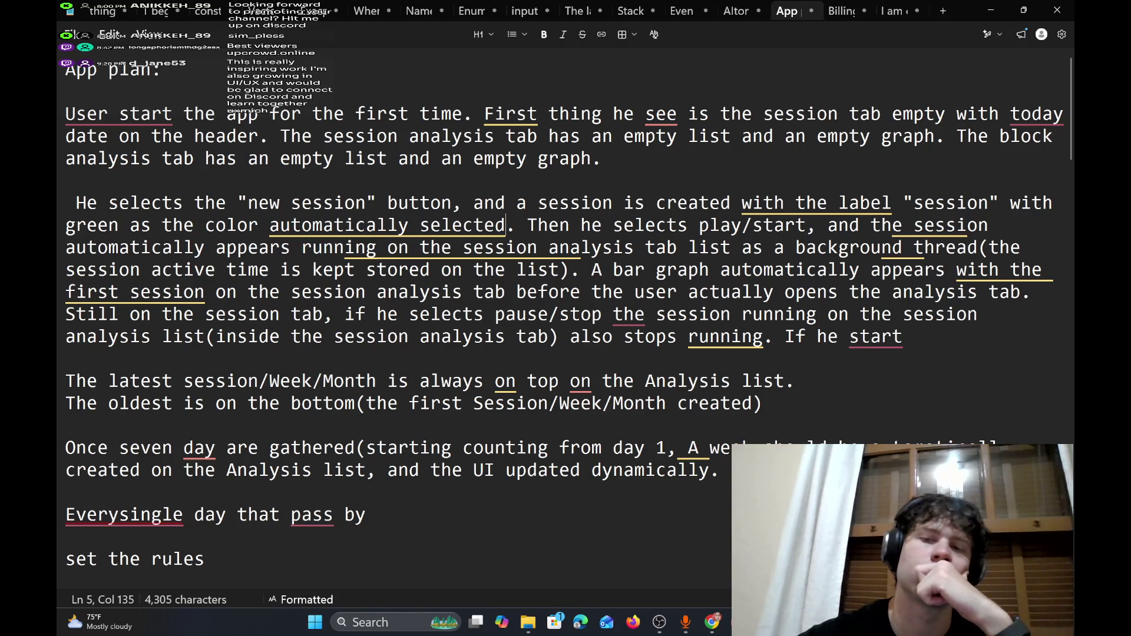
key(End)
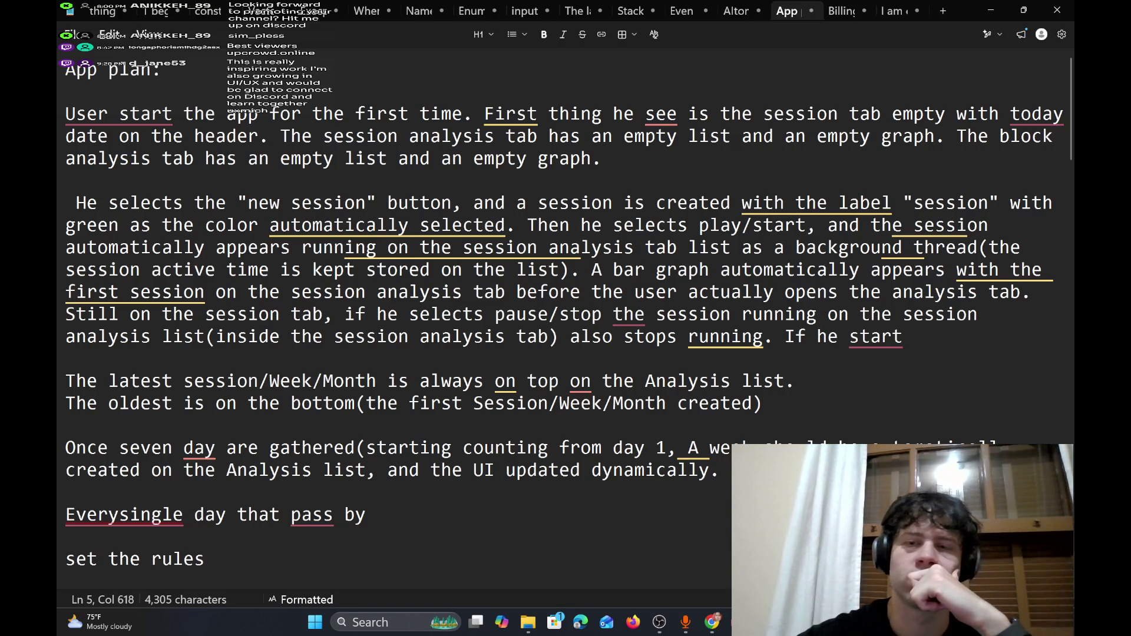
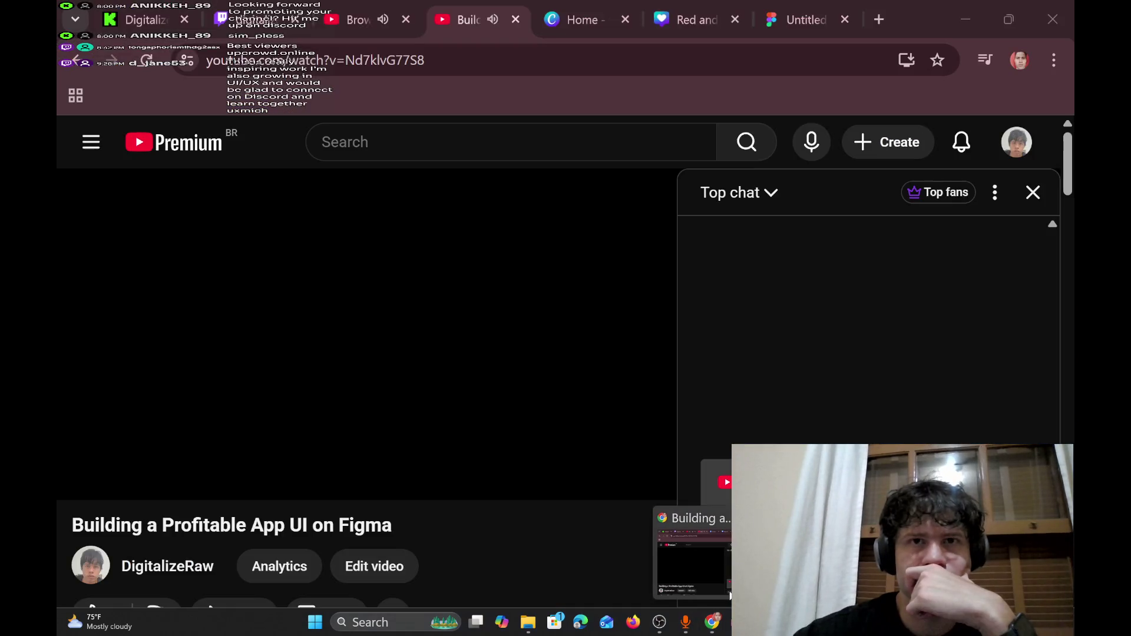
Bring the stream's browser window forward and switch to the Figma design tab.
click(694, 558)
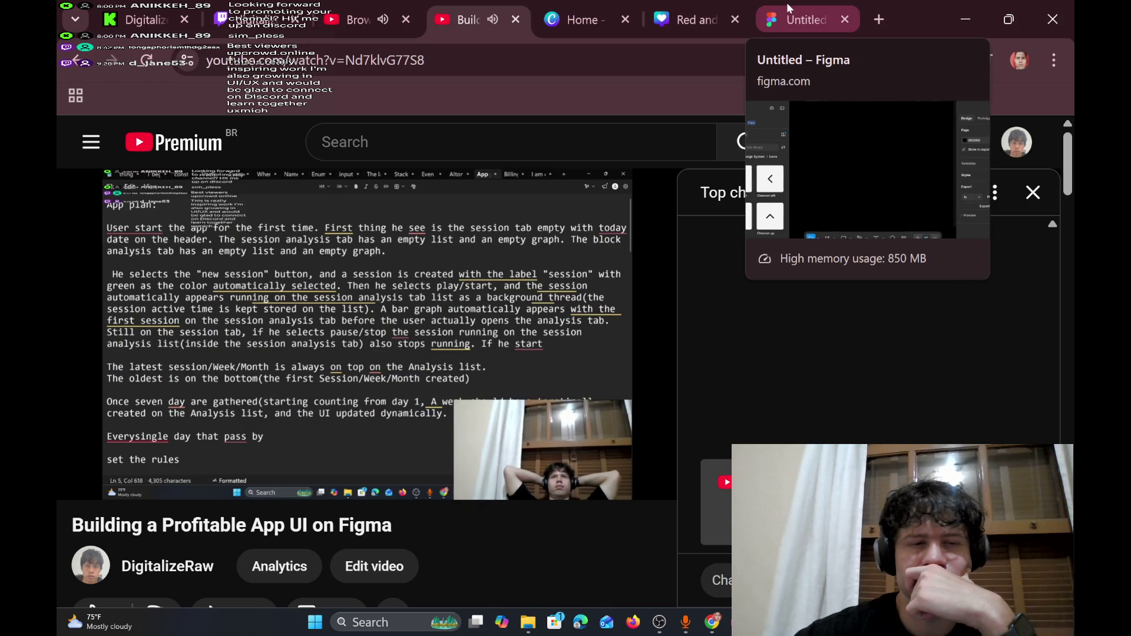
click(802, 24)
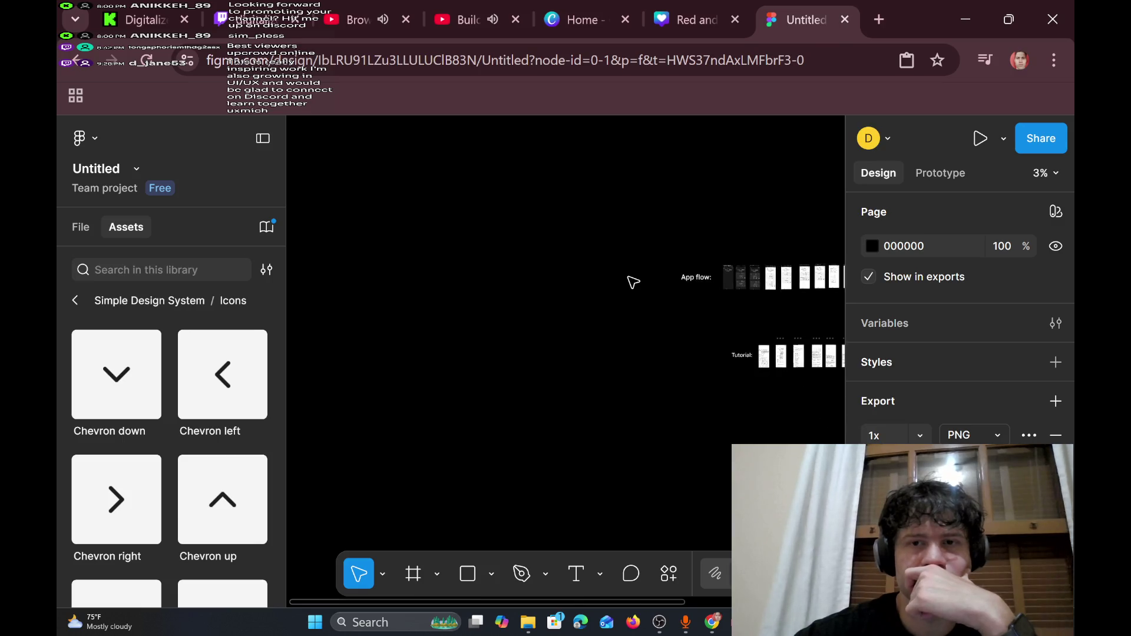
scroll(630, 282, up, 3)
scroll(630, 281, up, 5)
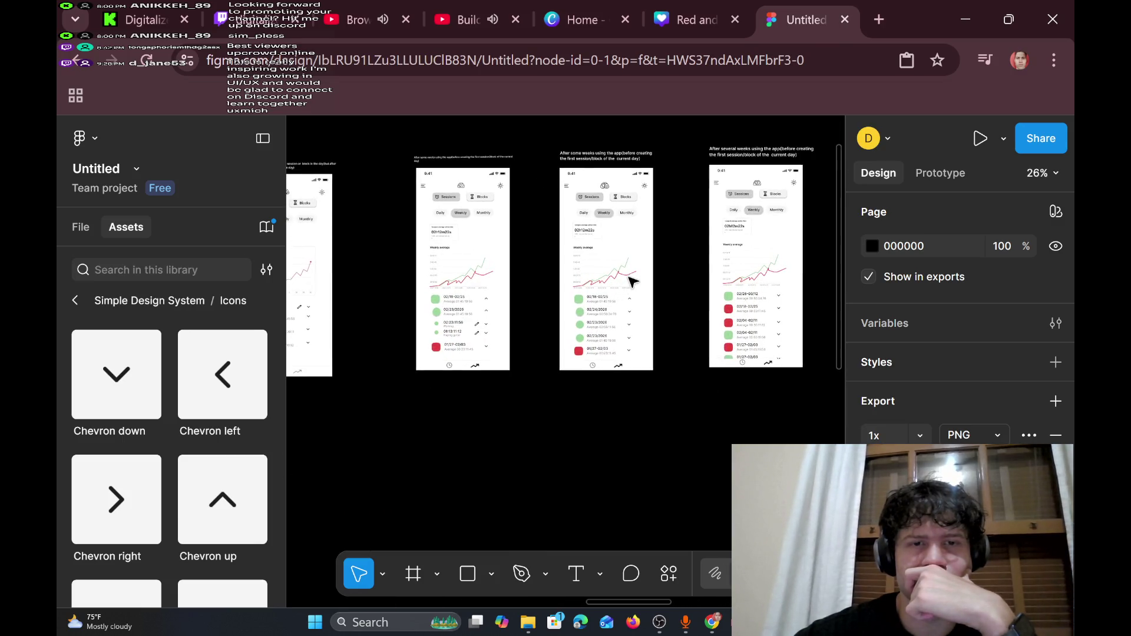
scroll(631, 281, left, 3)
scroll(630, 281, right, 2)
scroll(630, 281, up, 4)
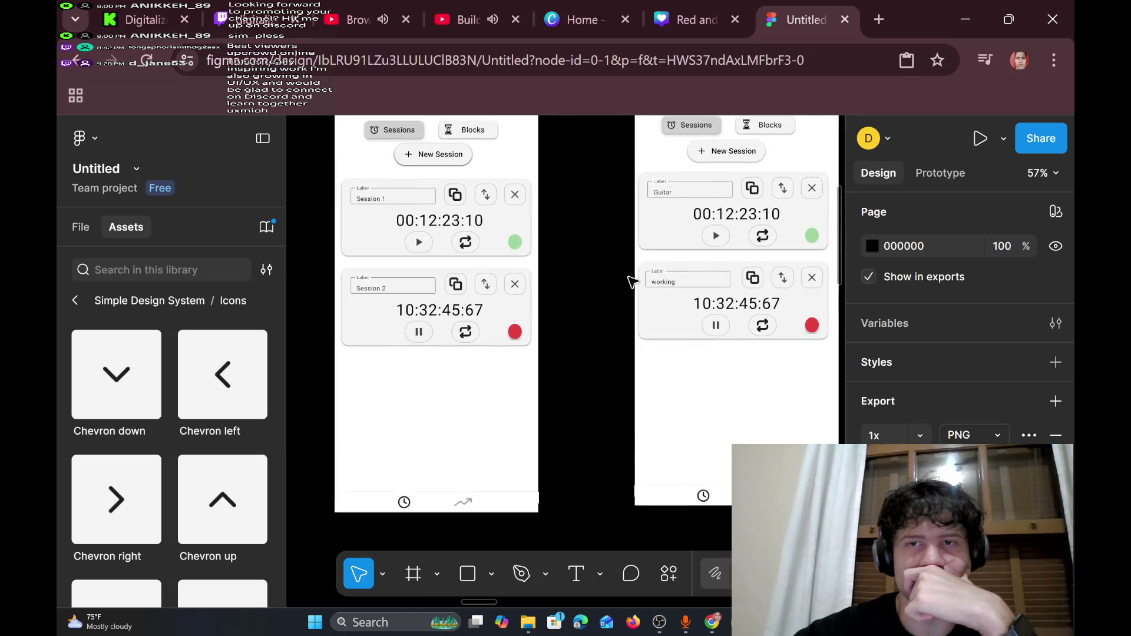
scroll(630, 281, left, 2)
scroll(631, 281, left, 3)
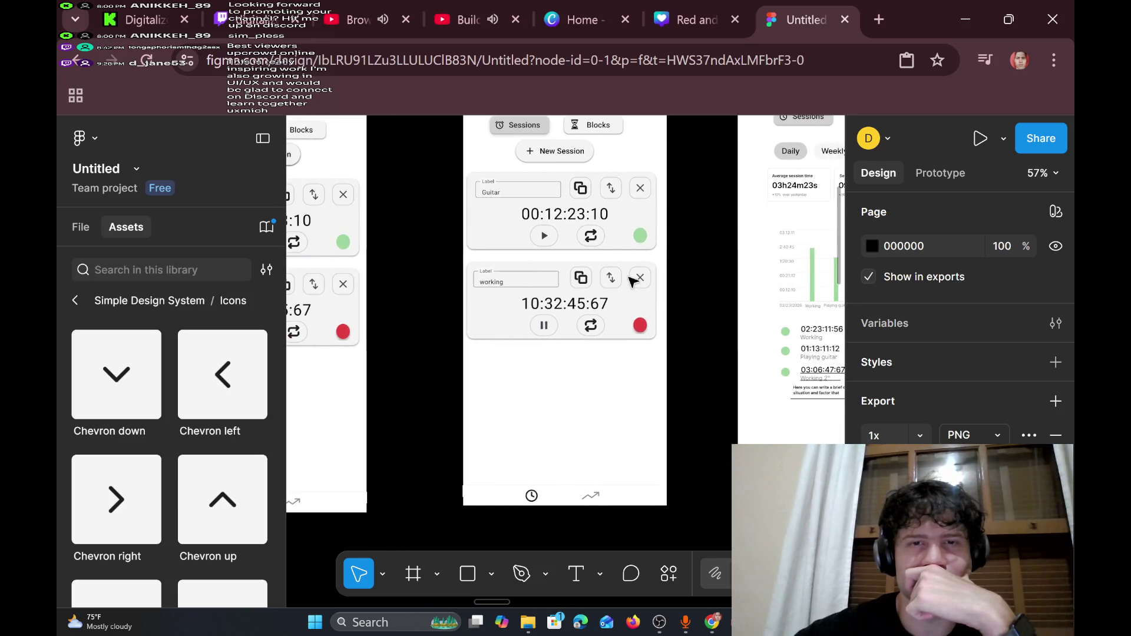
Drill into the Guitar card's copy icon and select its parent button.
click(579, 189)
double_click(580, 189)
double_click(579, 189)
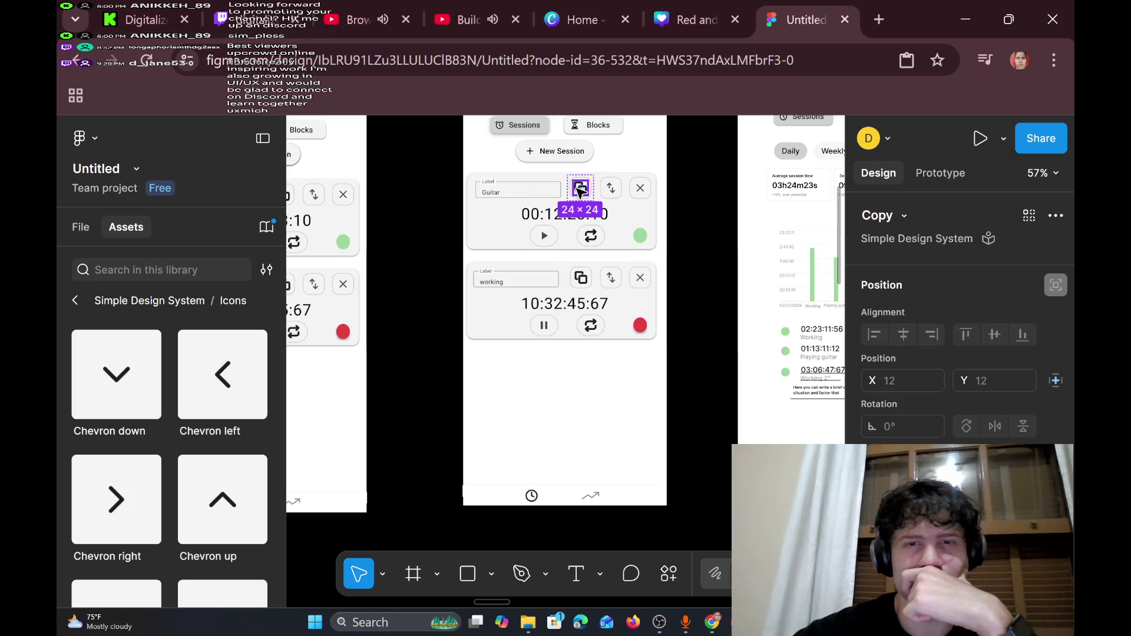
key(Escape)
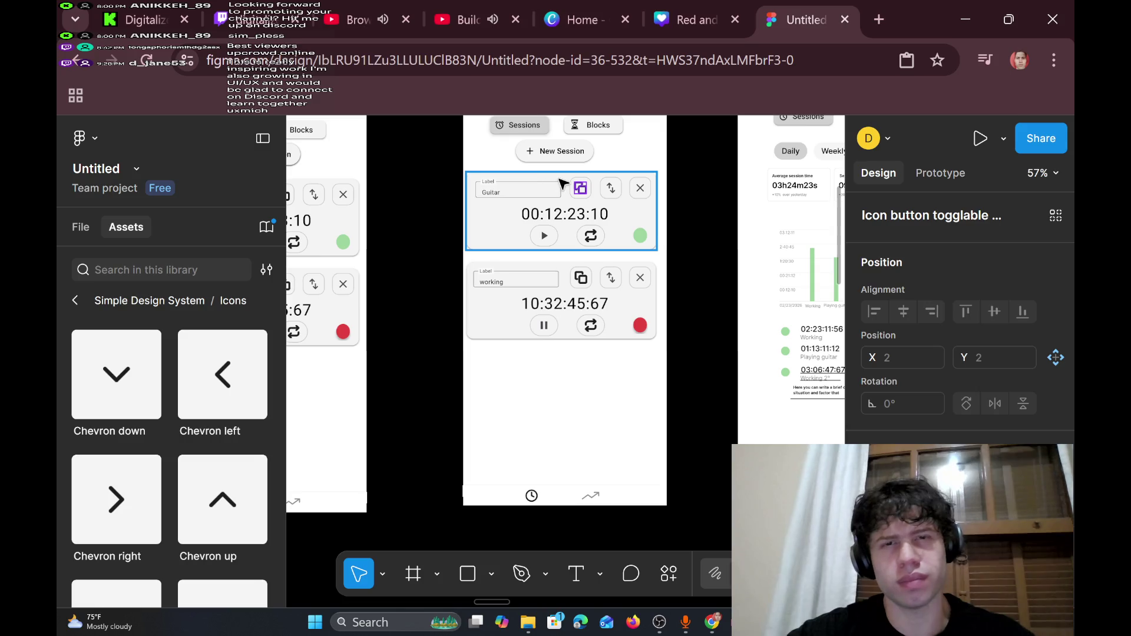
ctrl+scroll(574, 185, up, 5)
Remove the copy icon and its empty button from the Guitar session card.
click(528, 161)
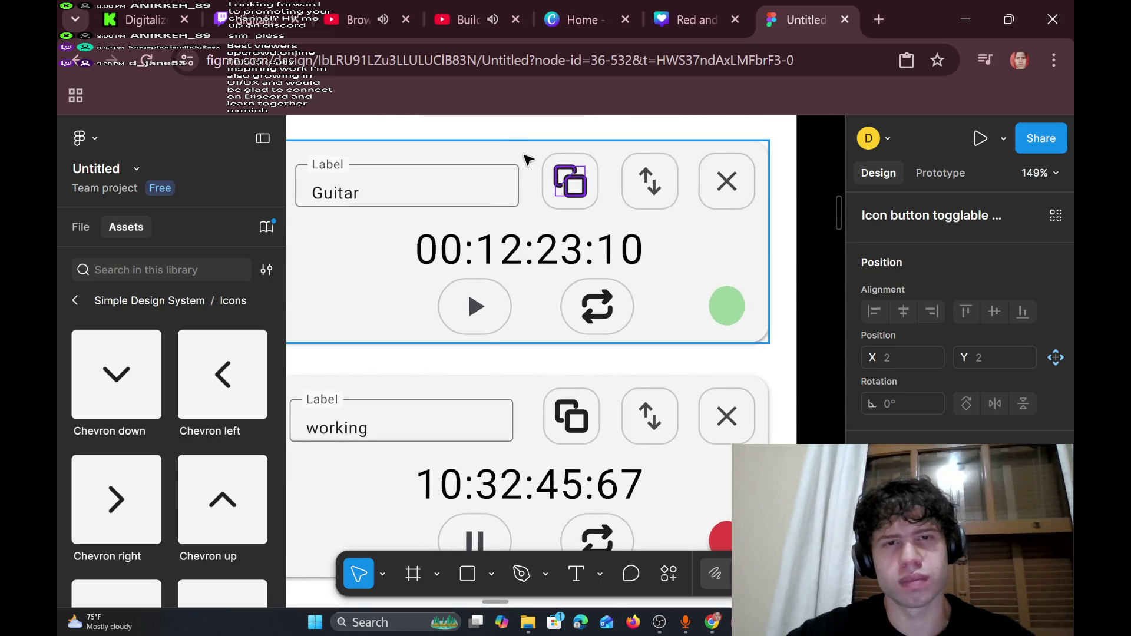
drag(533, 159, 613, 221)
key(Delete)
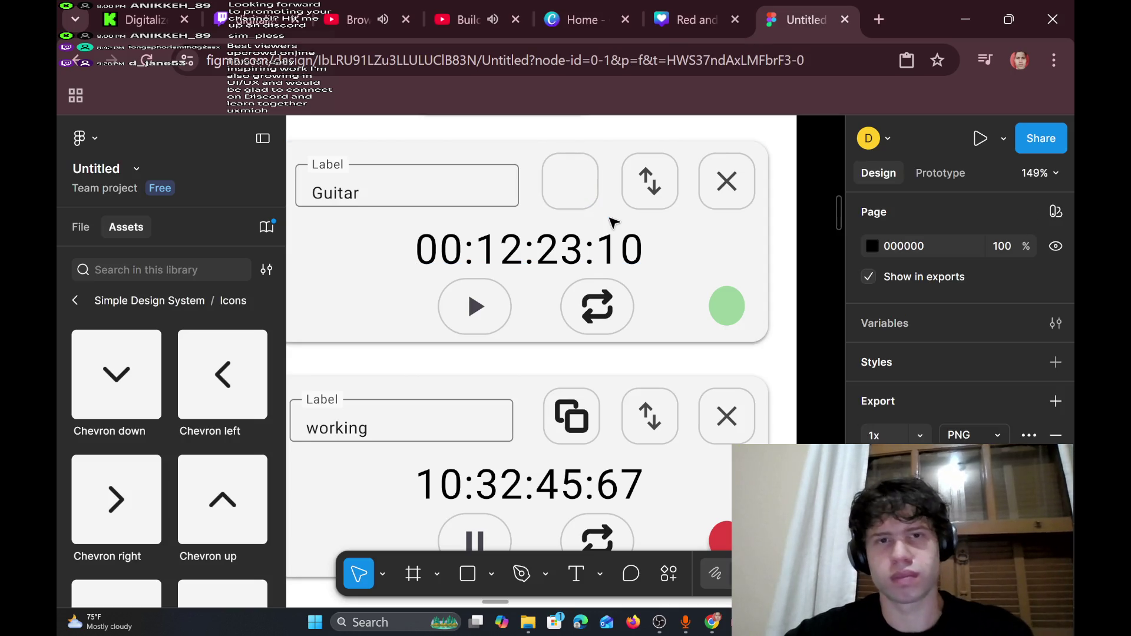
drag(532, 160, 609, 228)
click(581, 203)
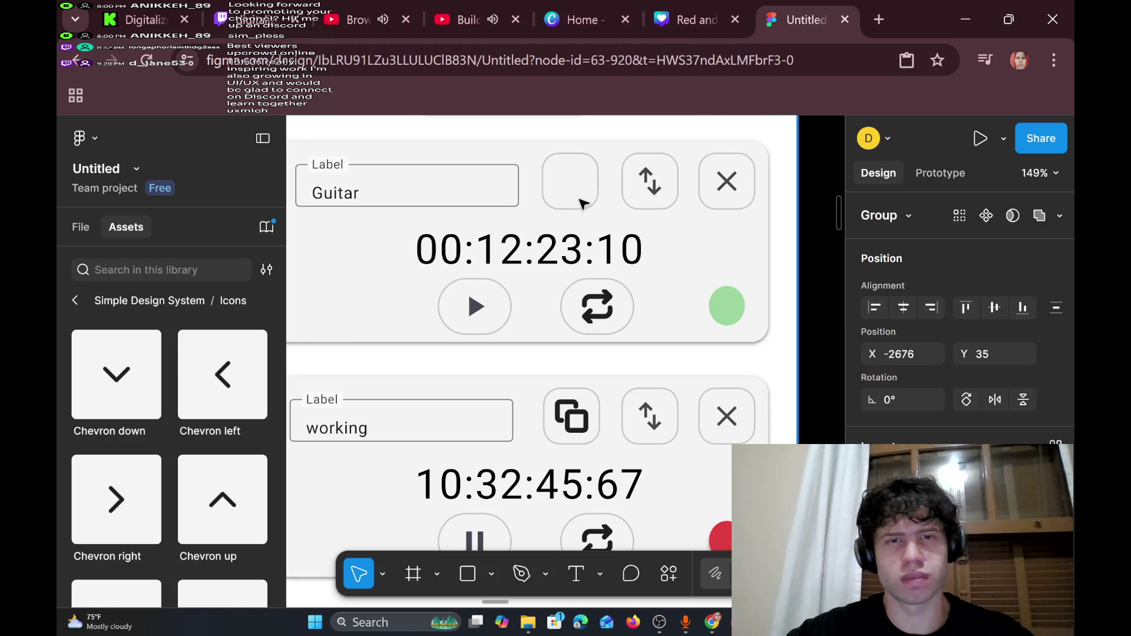
double_click(581, 204)
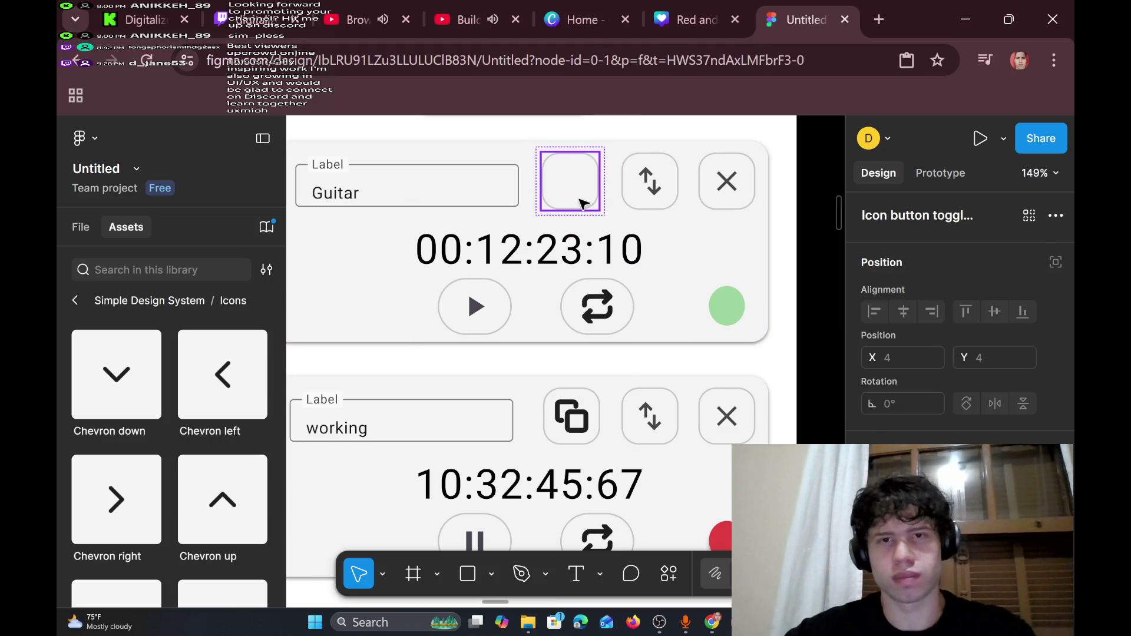
key(Delete)
scroll(583, 213, down, 1)
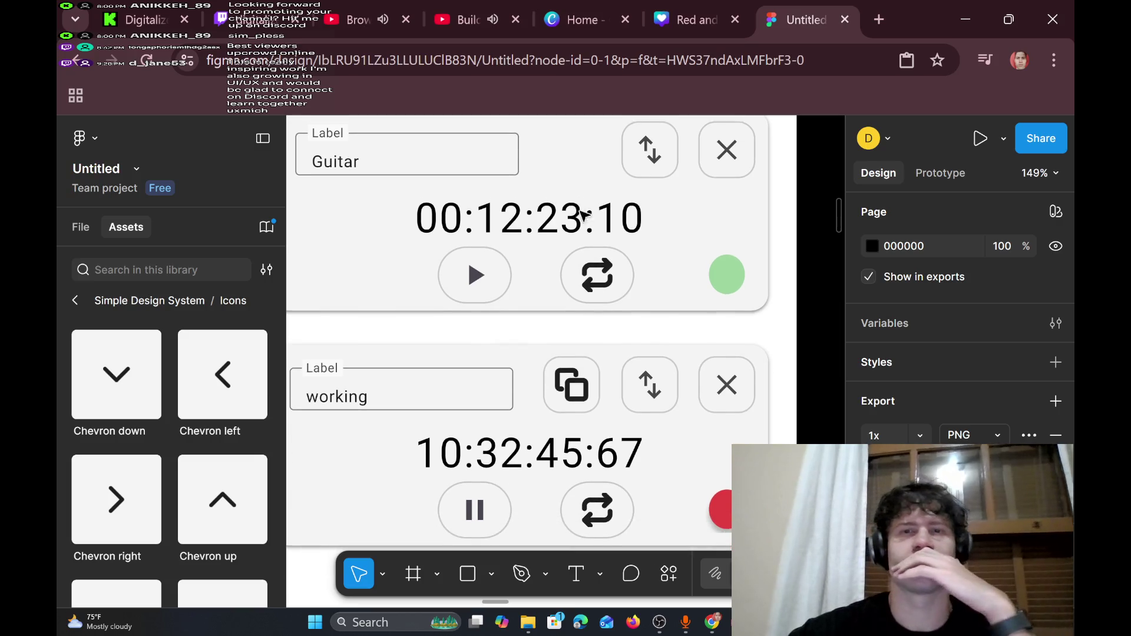
Remove the copy icon and its empty button from the working session card.
click(583, 366)
double_click(583, 367)
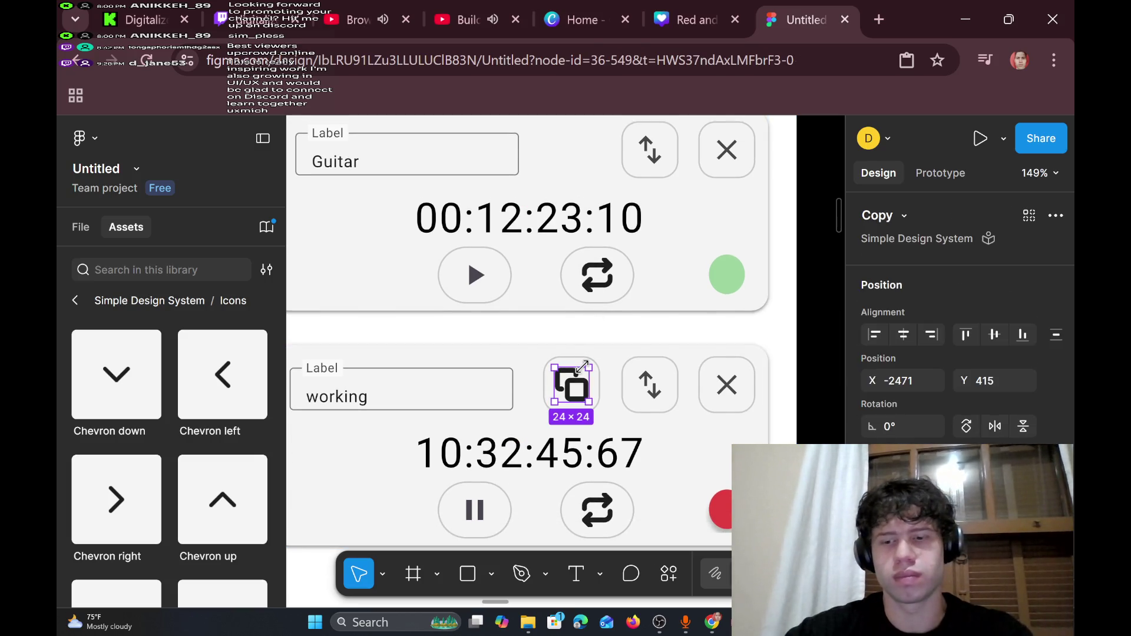
key(Escape)
click(584, 371)
double_click(584, 371)
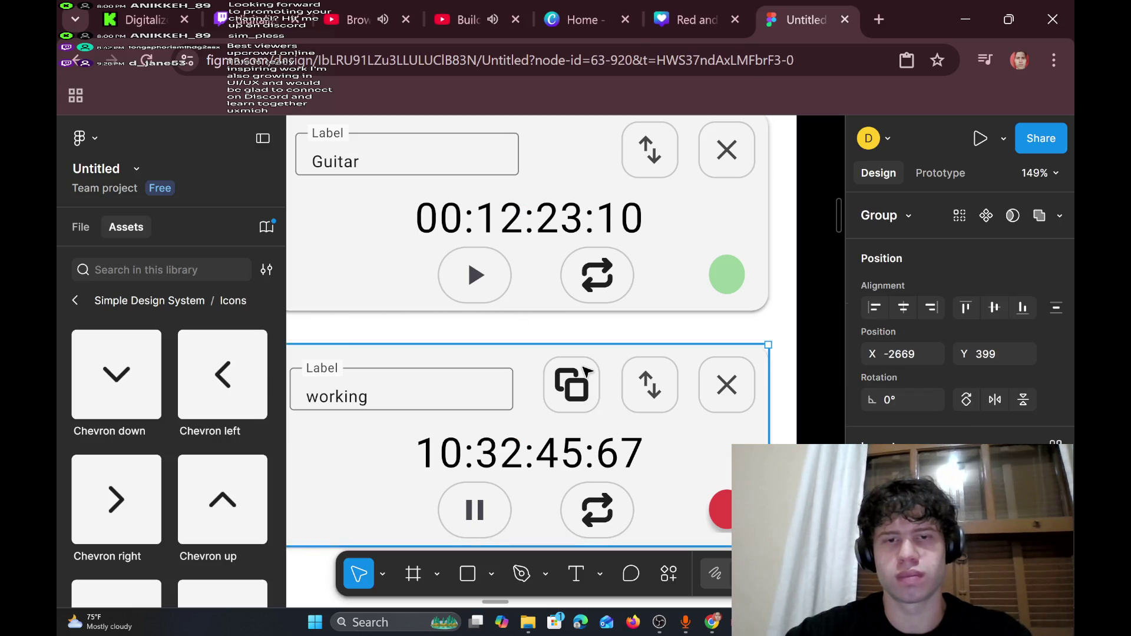
key(Delete)
click(584, 372)
double_click(584, 372)
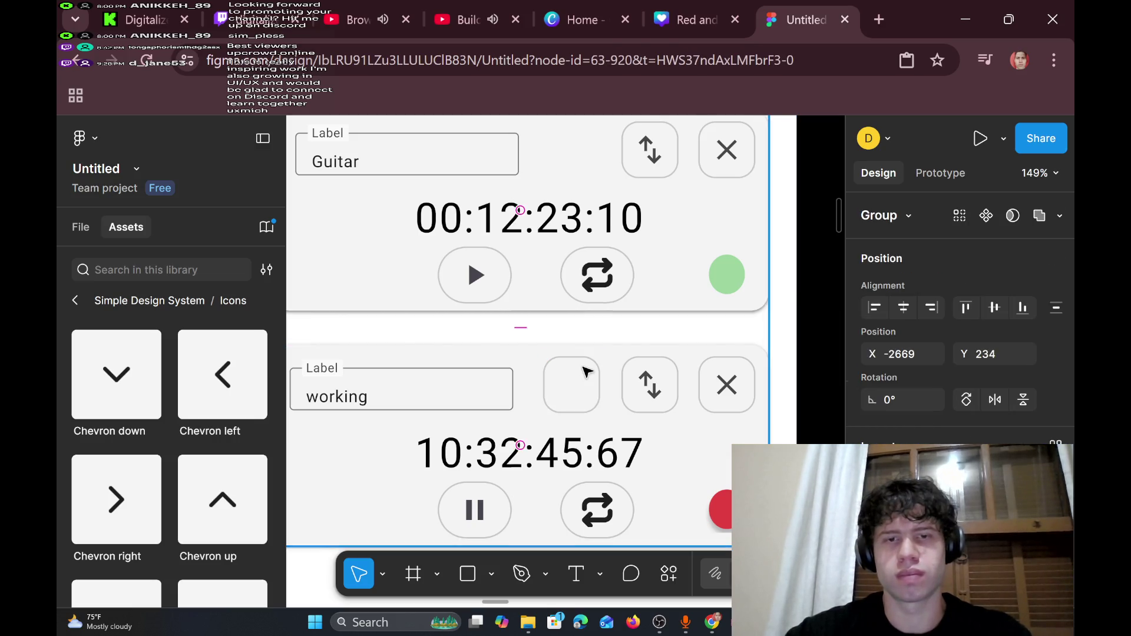
key(Delete)
ctrl+scroll(583, 372, down, 5)
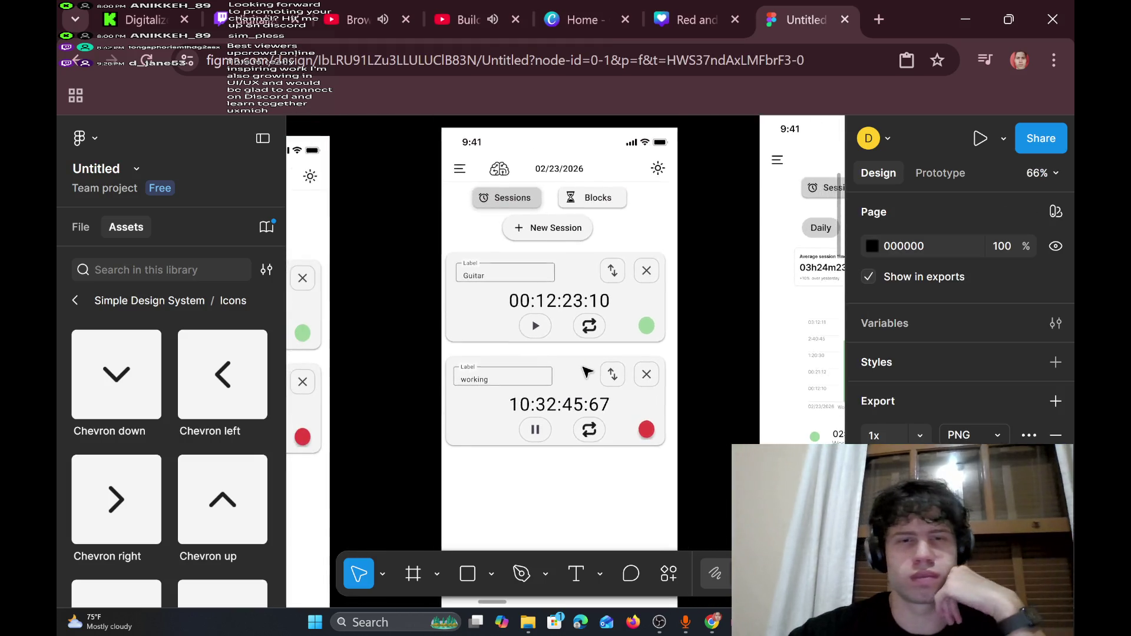
scroll(584, 371, down, 2)
scroll(583, 372, left, 2)
scroll(584, 371, left, 2)
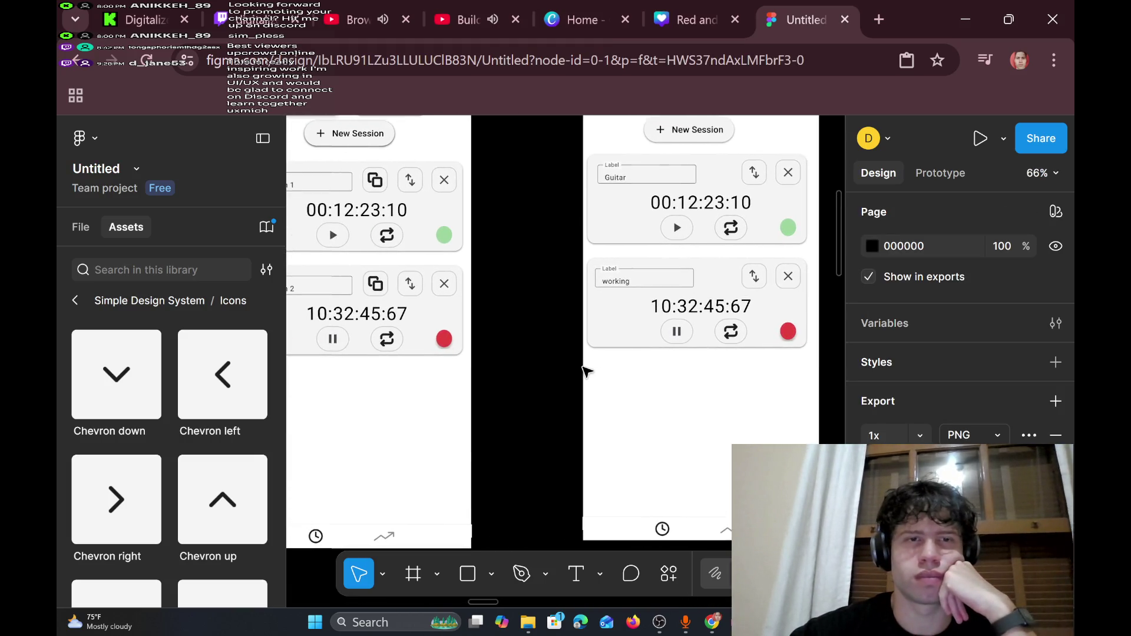
scroll(584, 372, left, 3)
scroll(584, 371, up, 2)
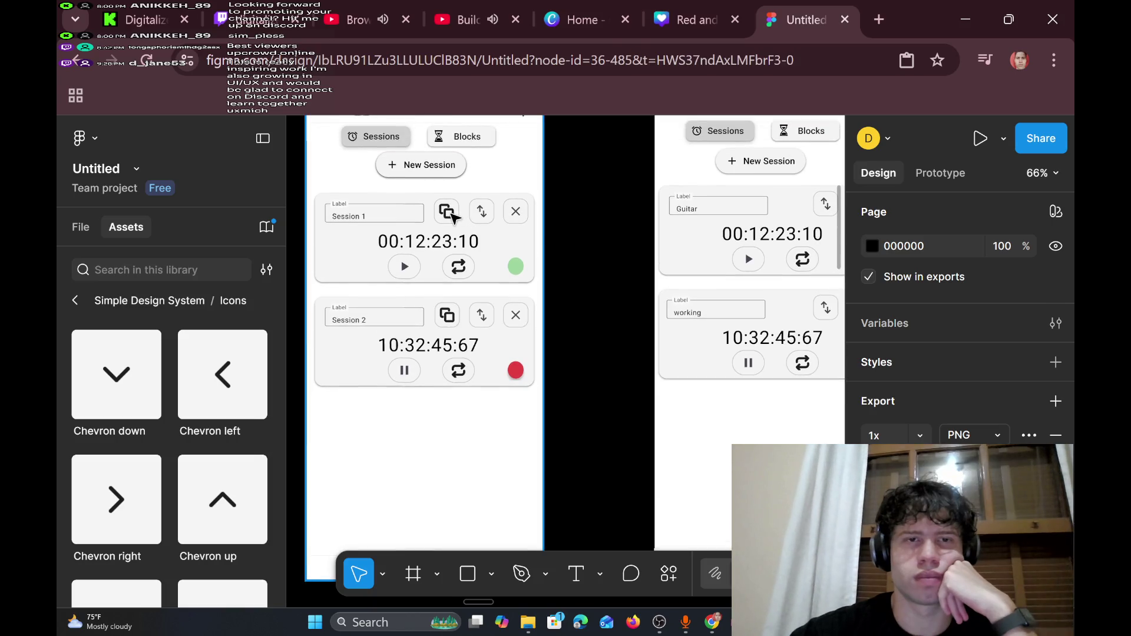
Delete the copy button from the Session 1 card.
click(451, 217)
double_click(451, 217)
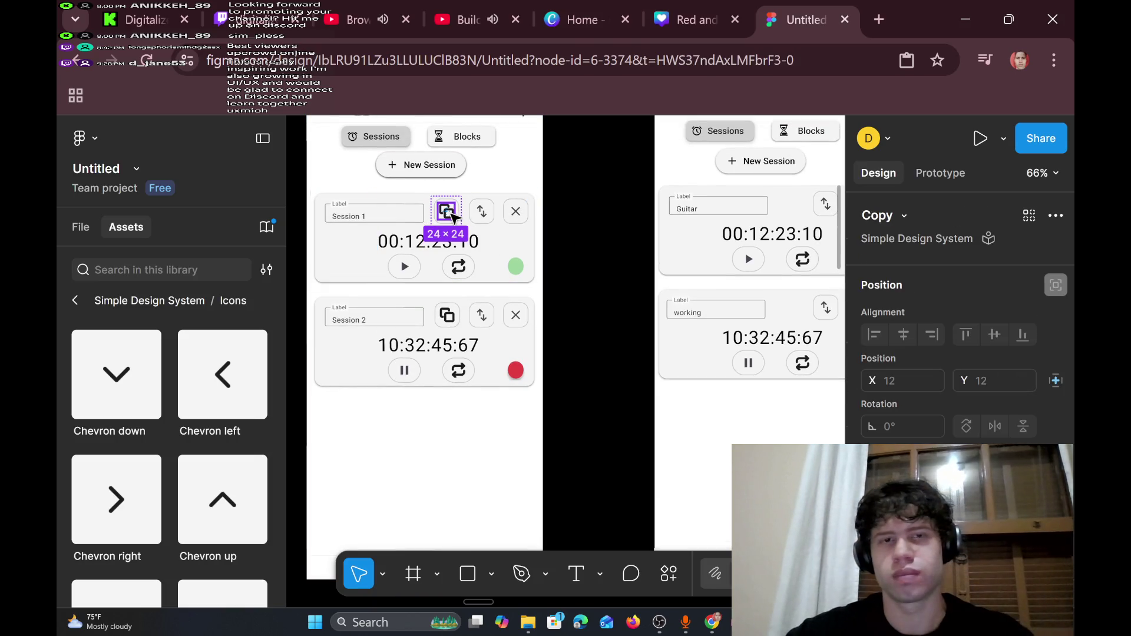
key(Escape)
click(451, 216)
double_click(451, 217)
key(Delete)
click(451, 217)
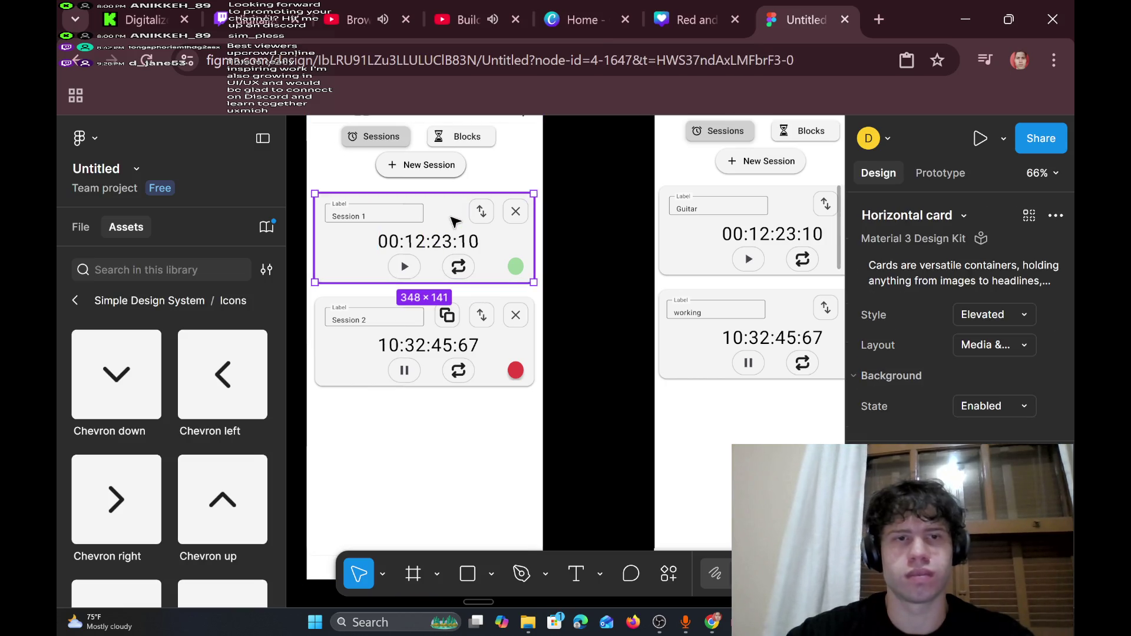
Delete the copy icon from the Session 2 card, leaving its empty button frame.
click(450, 326)
key(Escape)
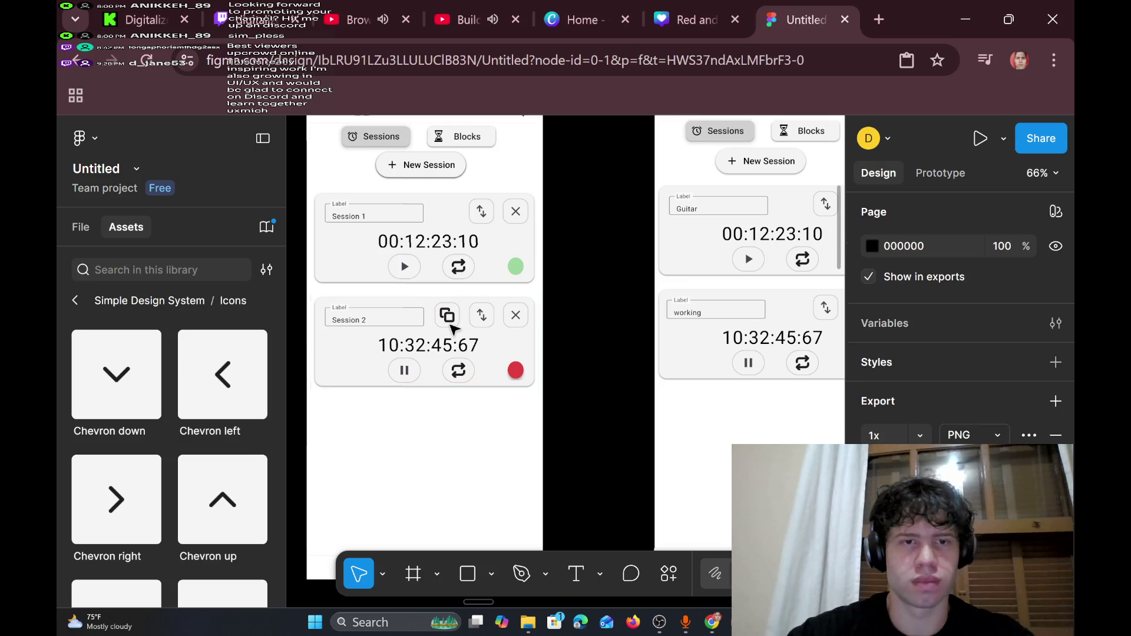
click(448, 321)
double_click(449, 321)
key(Escape)
click(448, 321)
double_click(448, 320)
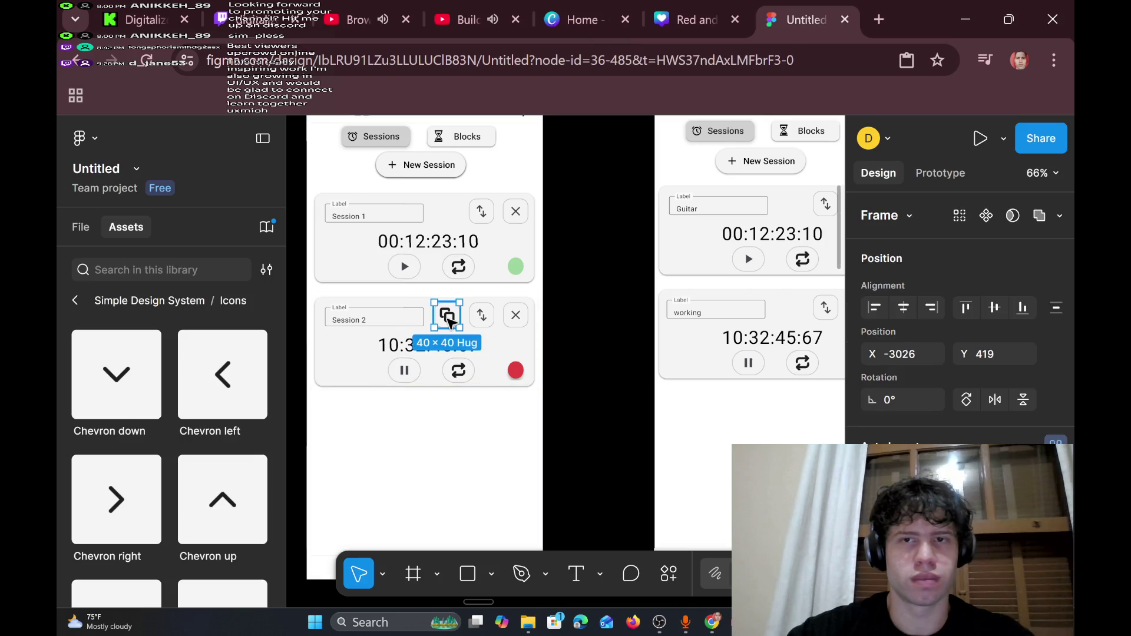
key(Delete)
click(450, 322)
double_click(449, 324)
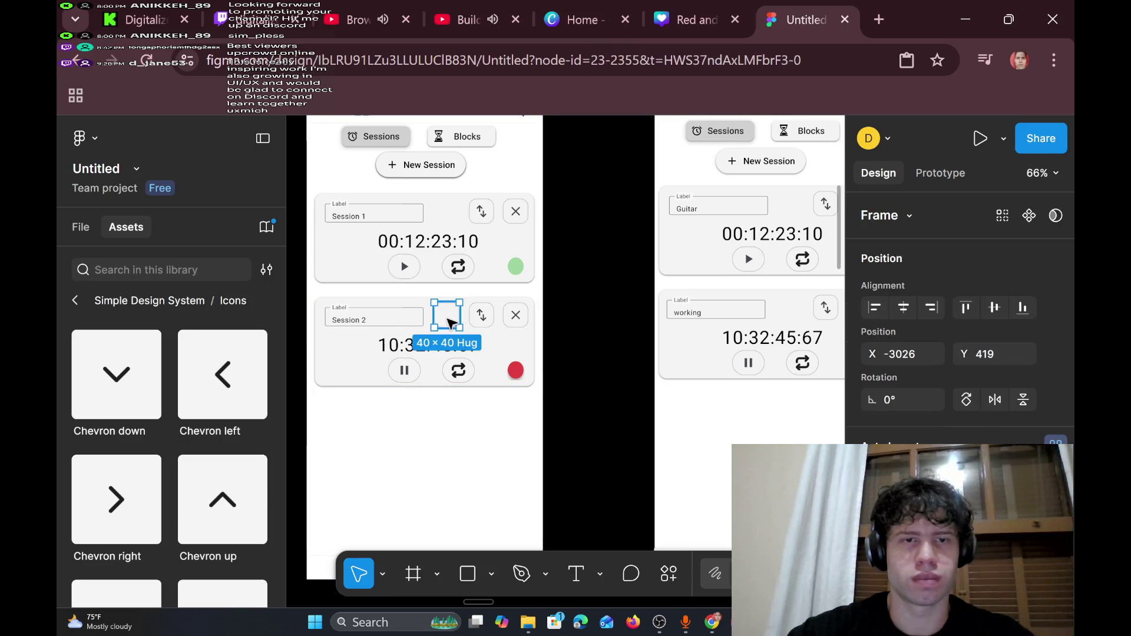
key(Escape)
scroll(449, 323, down, 5)
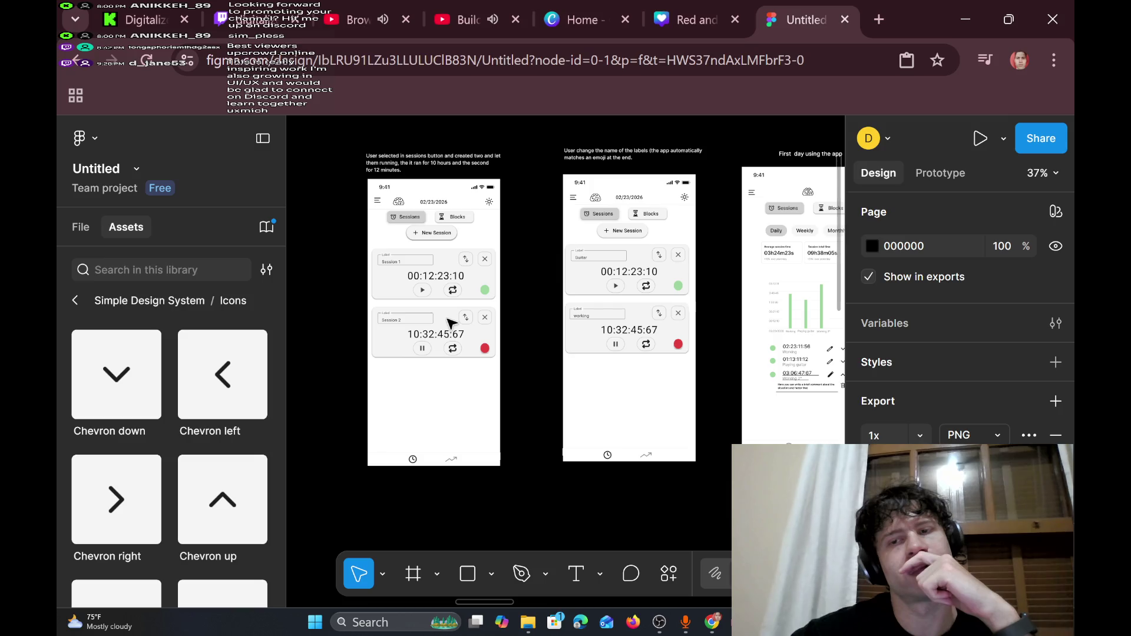
scroll(449, 324, left, 3)
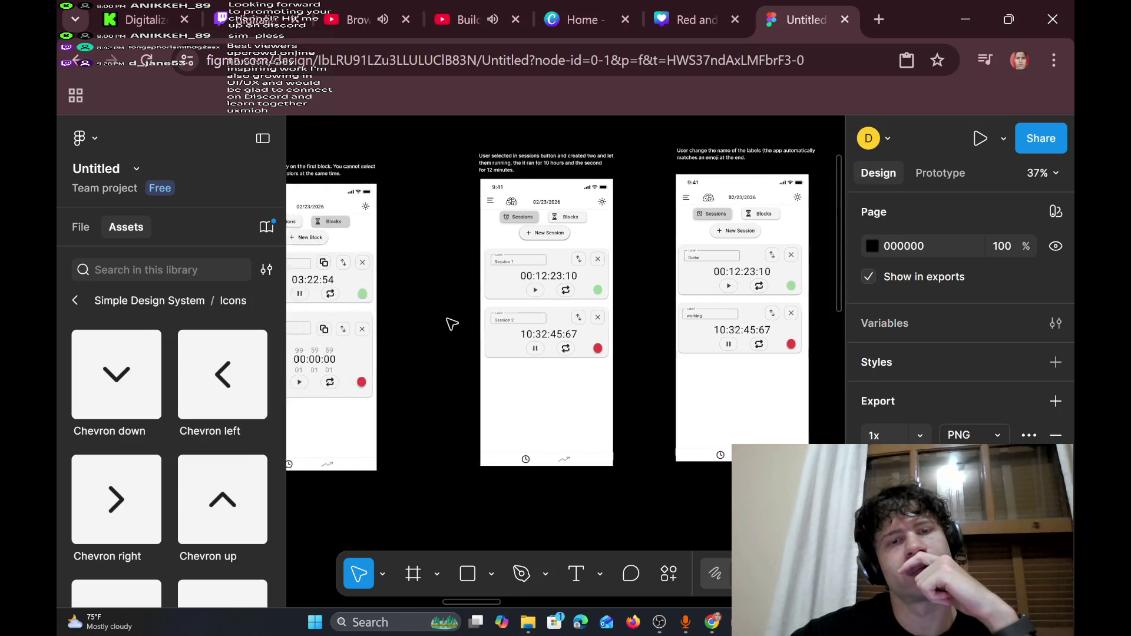
scroll(449, 324, up, 5)
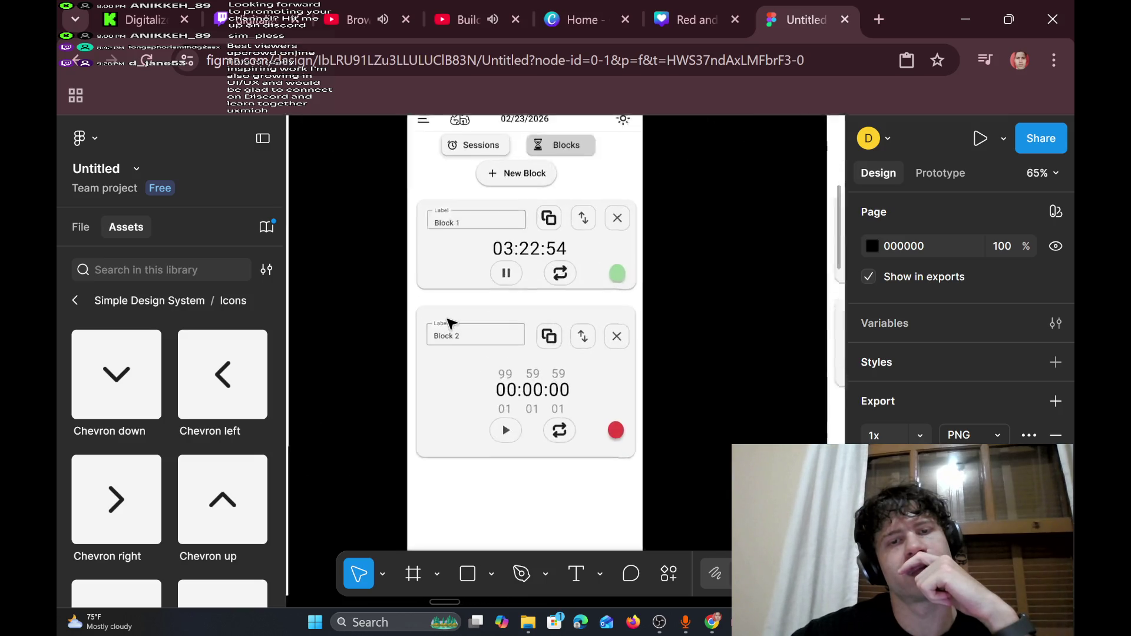
Remove the copy icon and its empty button frame from Block 1 in the 03:22:54 mockup.
click(567, 207)
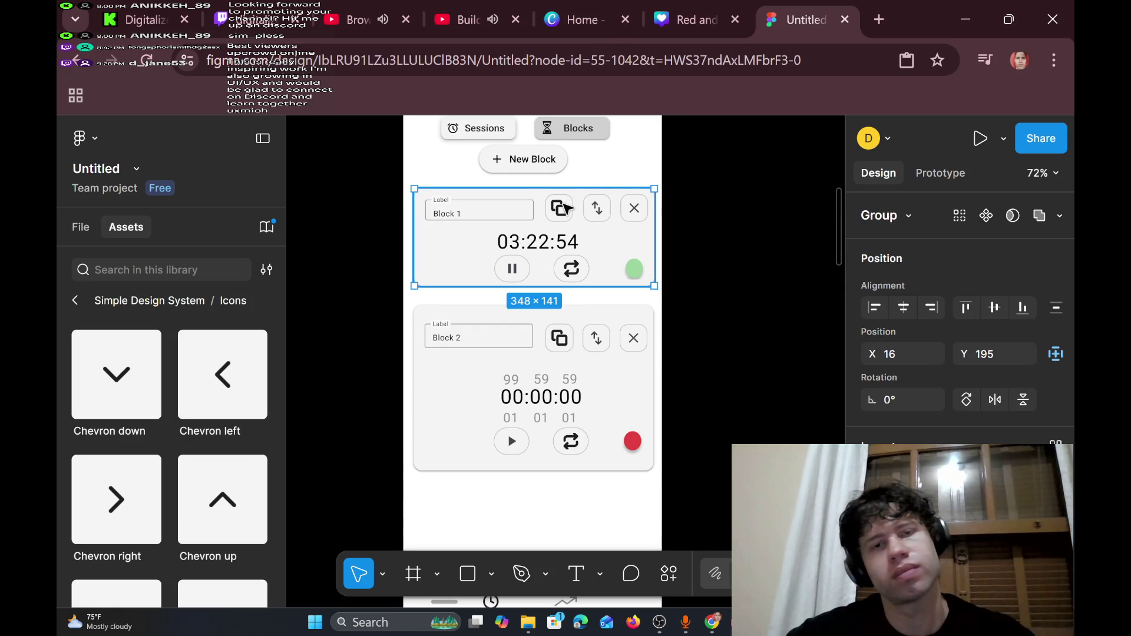
double_click(565, 207)
key(Escape)
click(566, 207)
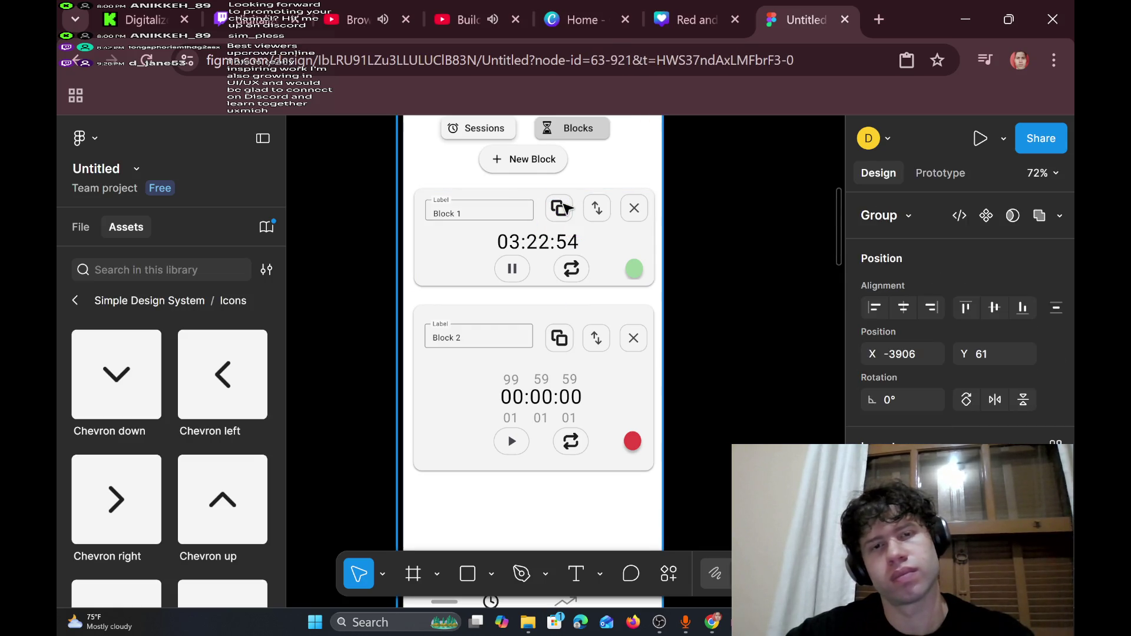
double_click(566, 207)
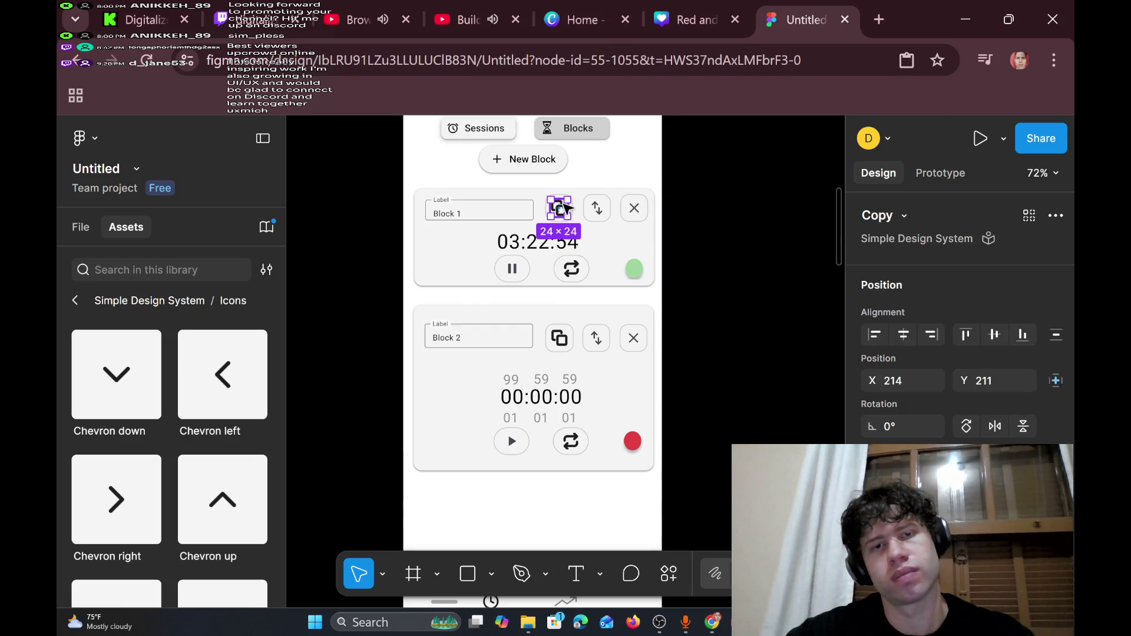
key(Escape)
click(566, 207)
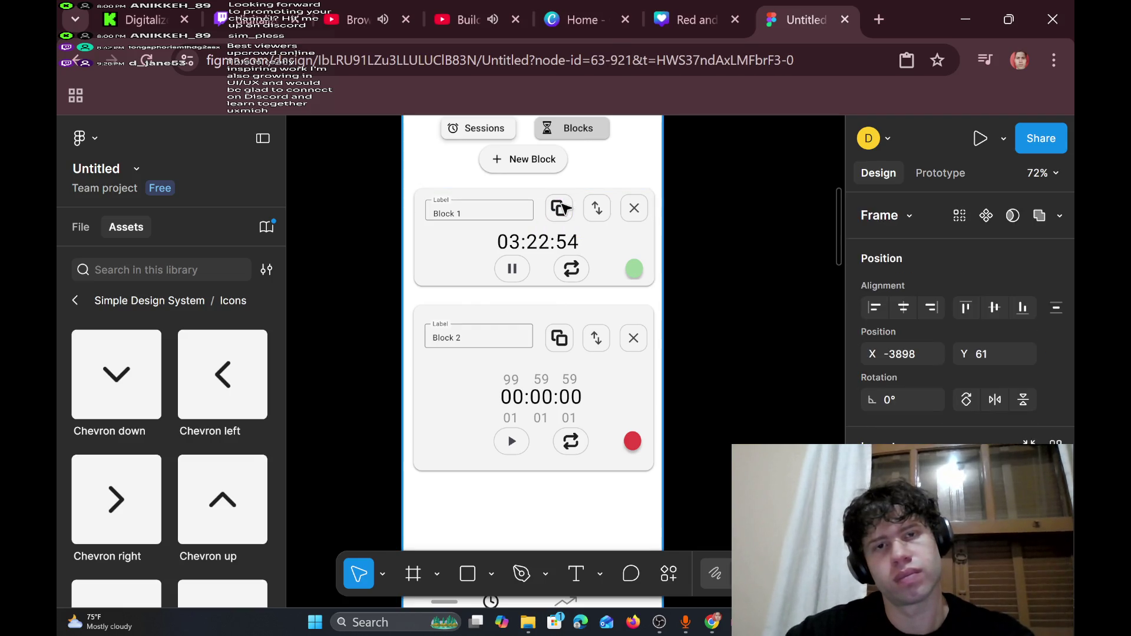
double_click(566, 207)
double_click(565, 207)
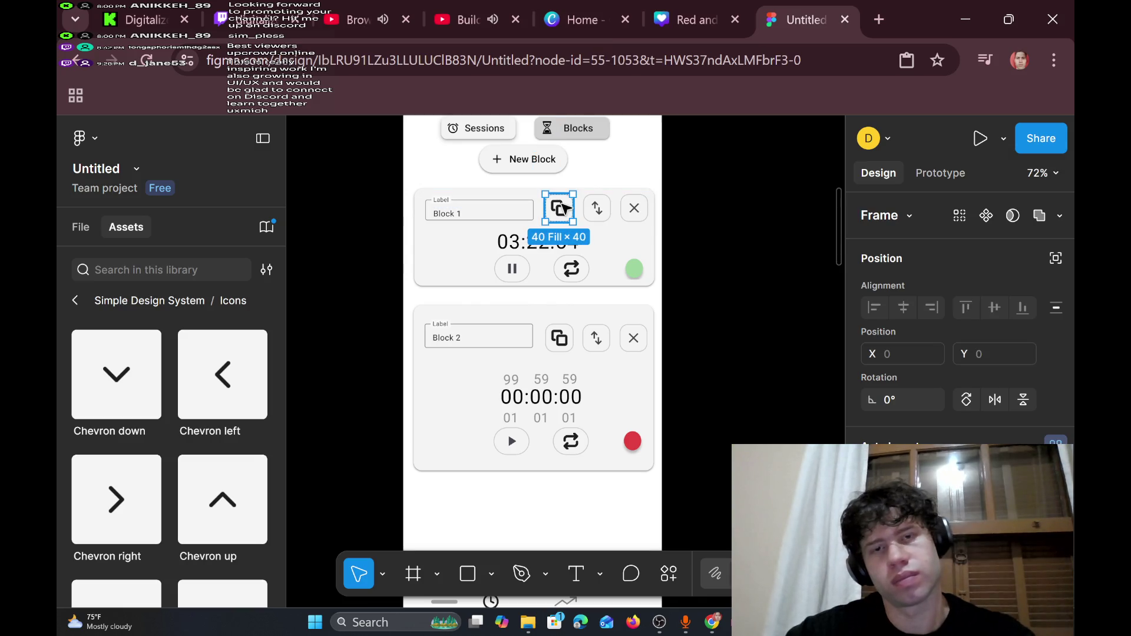
key(Delete)
click(567, 208)
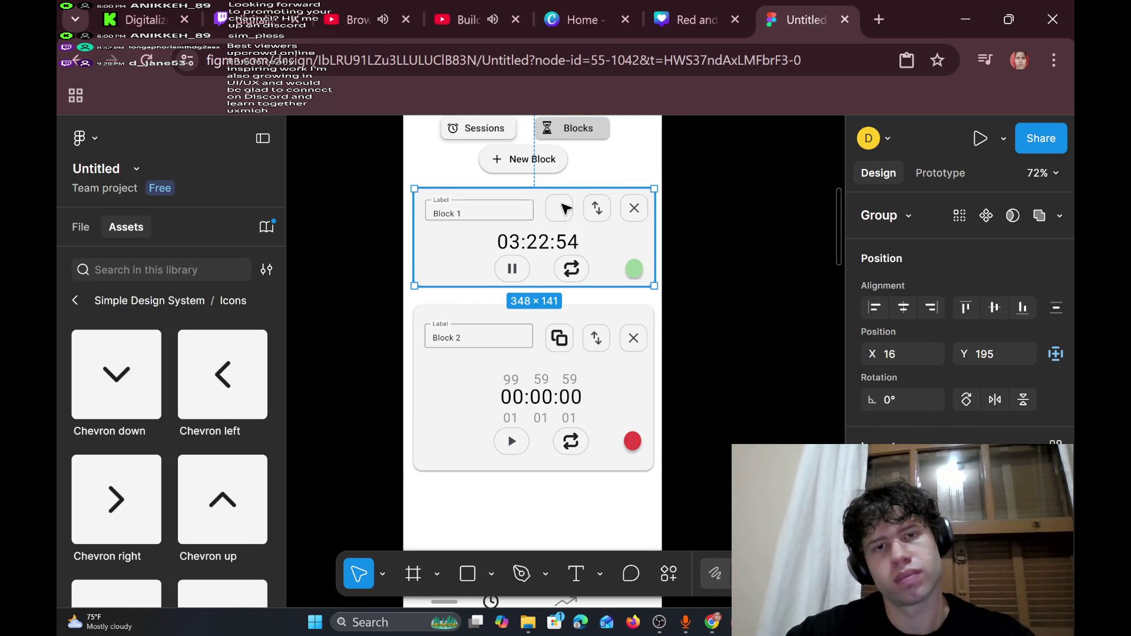
double_click(566, 207)
key(Delete)
scroll(562, 225, down, 2)
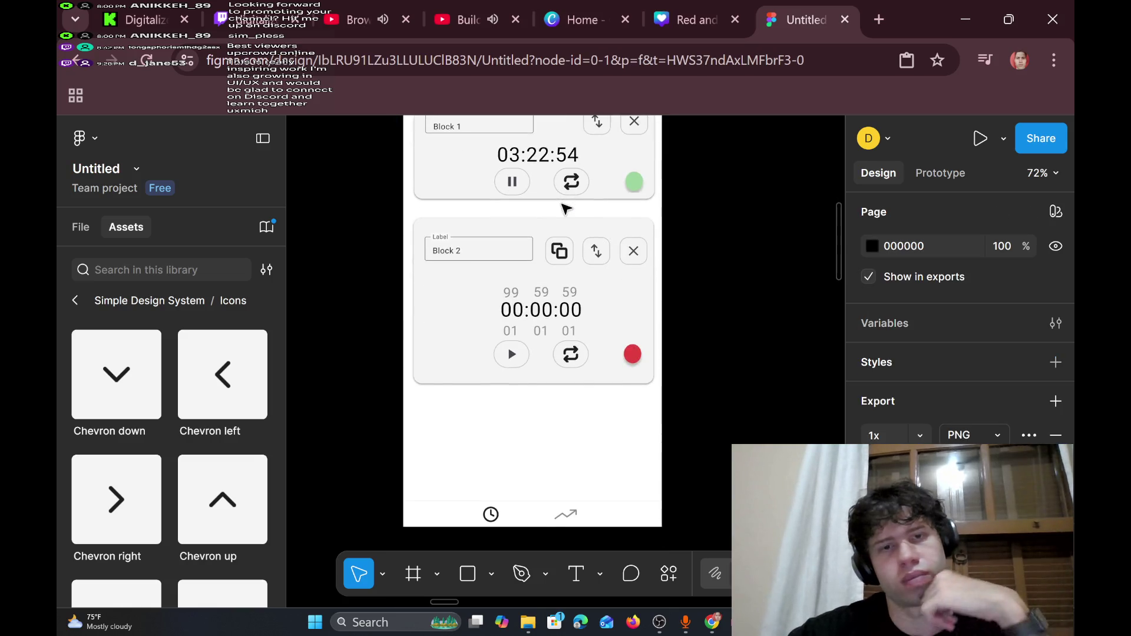
Remove the copy icon and its empty button from Block 2 in the same mockup.
click(560, 253)
double_click(560, 252)
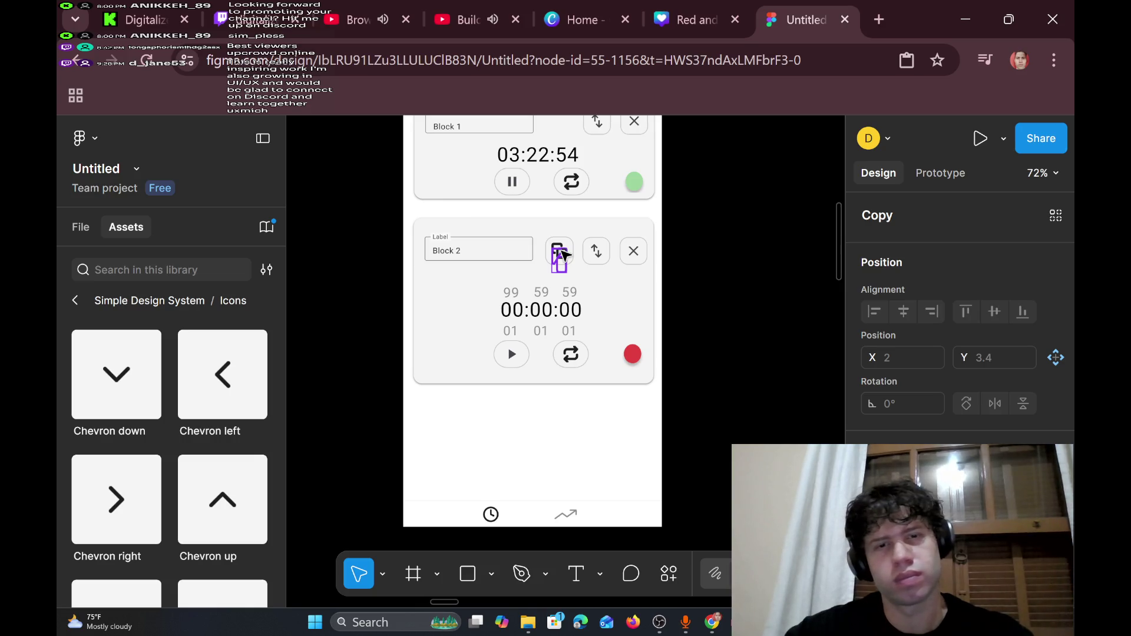
key(Escape)
key(Delete)
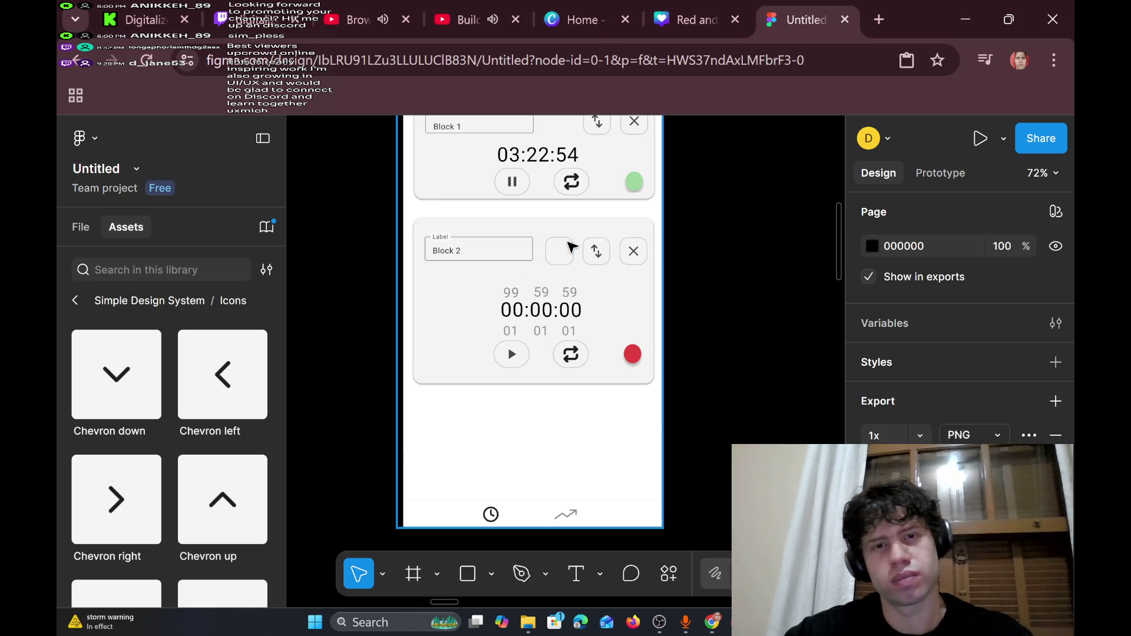
click(562, 253)
double_click(562, 252)
key(Delete)
click(563, 253)
double_click(562, 253)
key(Delete)
click(563, 253)
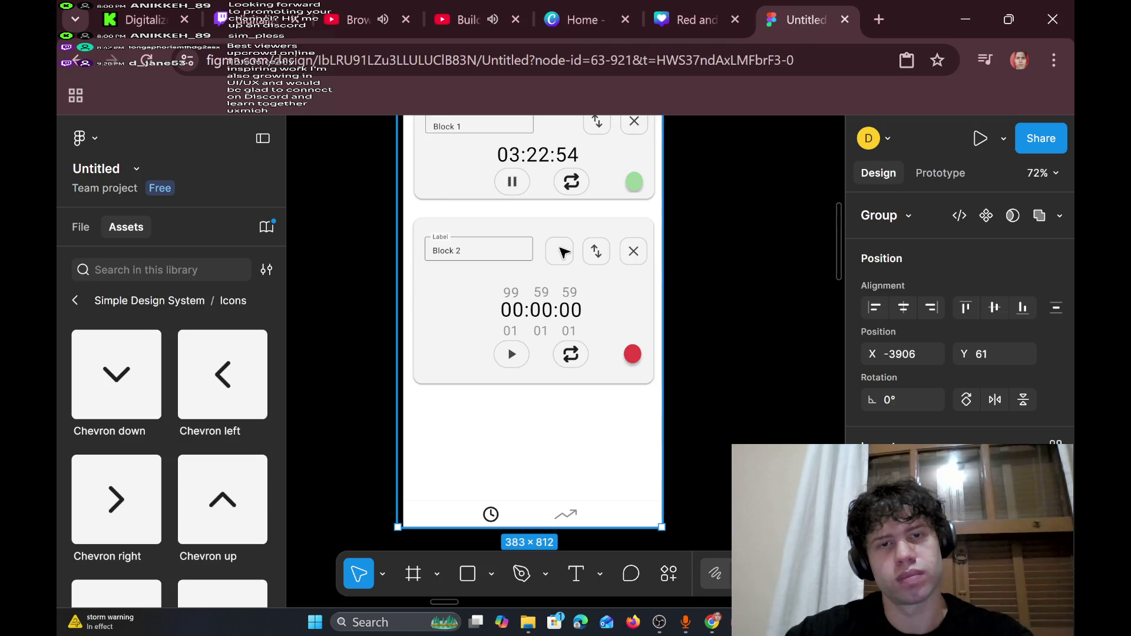
double_click(562, 253)
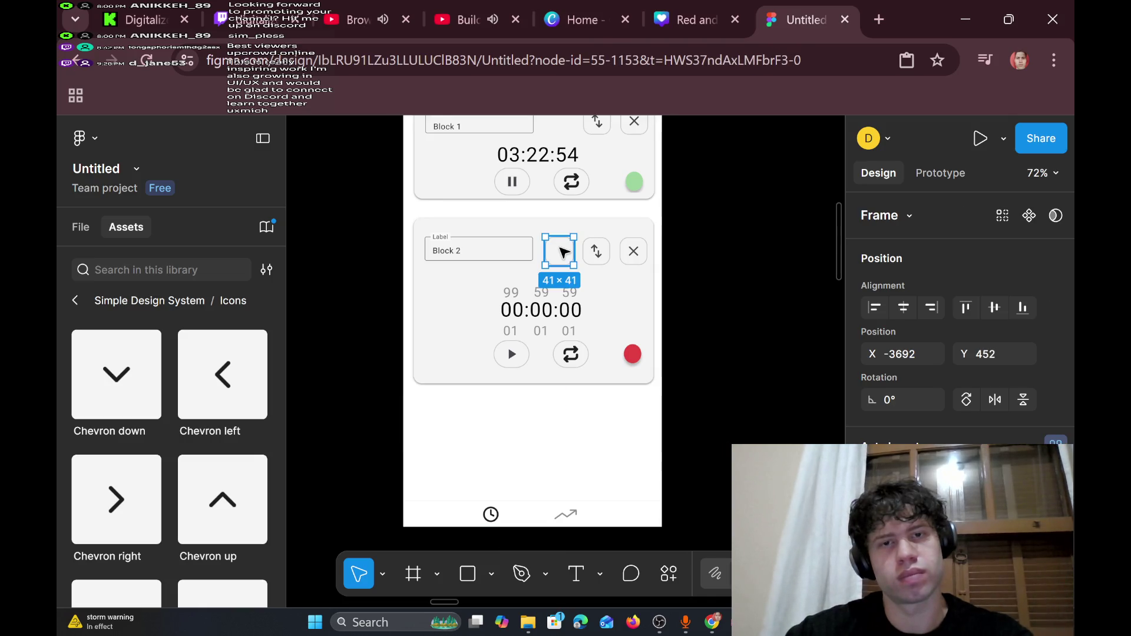
key(Delete)
ctrl+scroll(562, 252, down, 5)
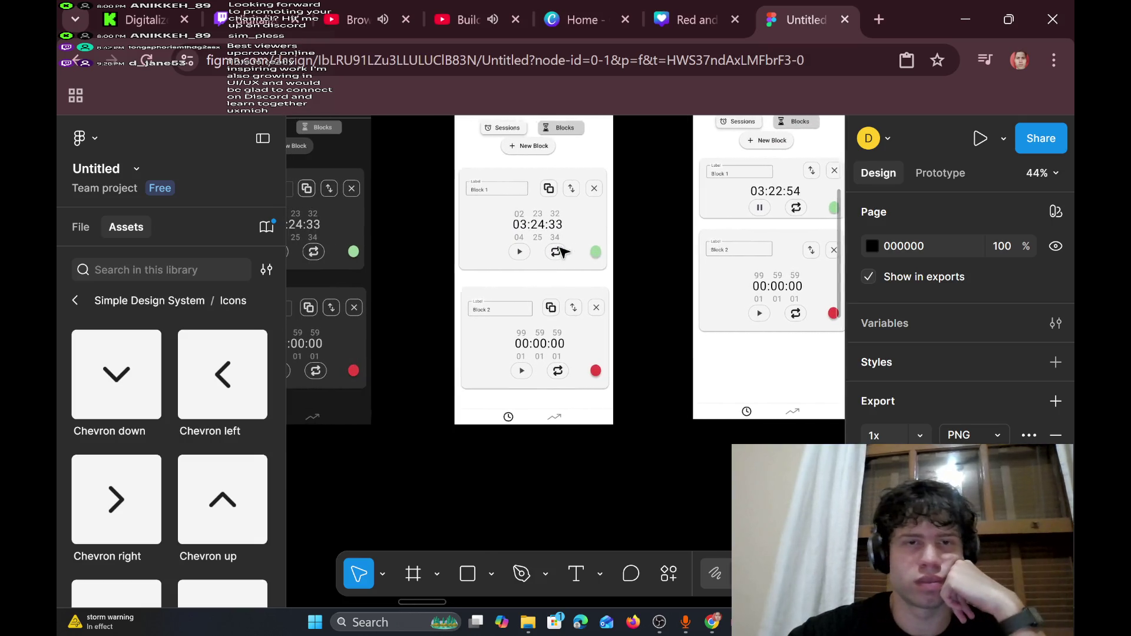
Delete the copy buttons from Block 1 and Block 2 in the 03:24:33 light mockup.
click(550, 189)
double_click(549, 188)
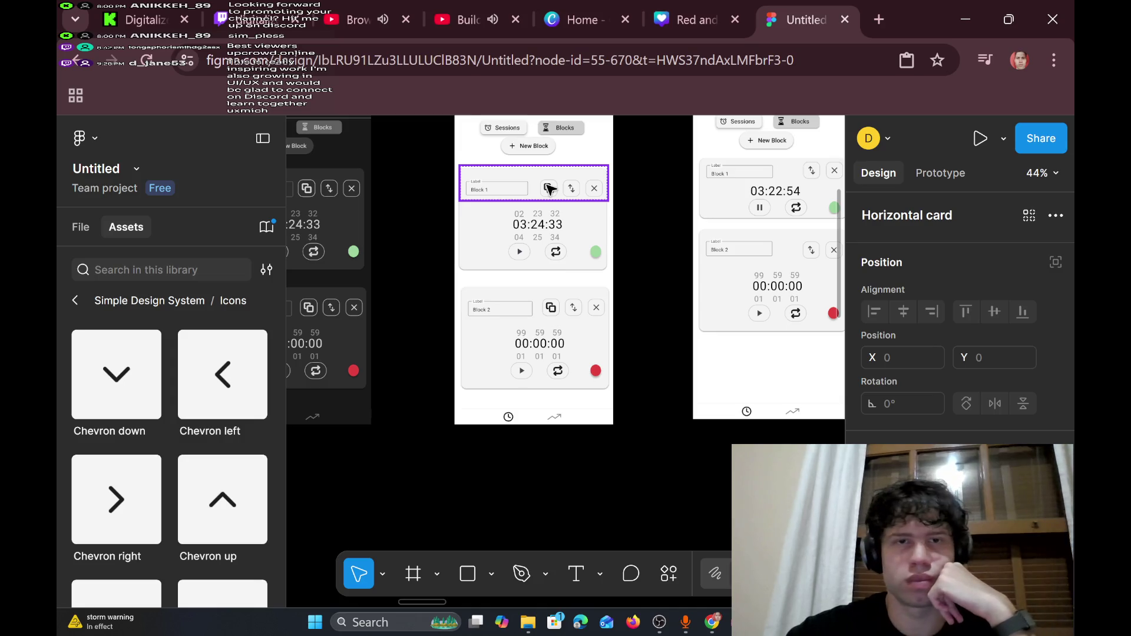
scroll(549, 189, up, 3)
scroll(549, 188, up, 2)
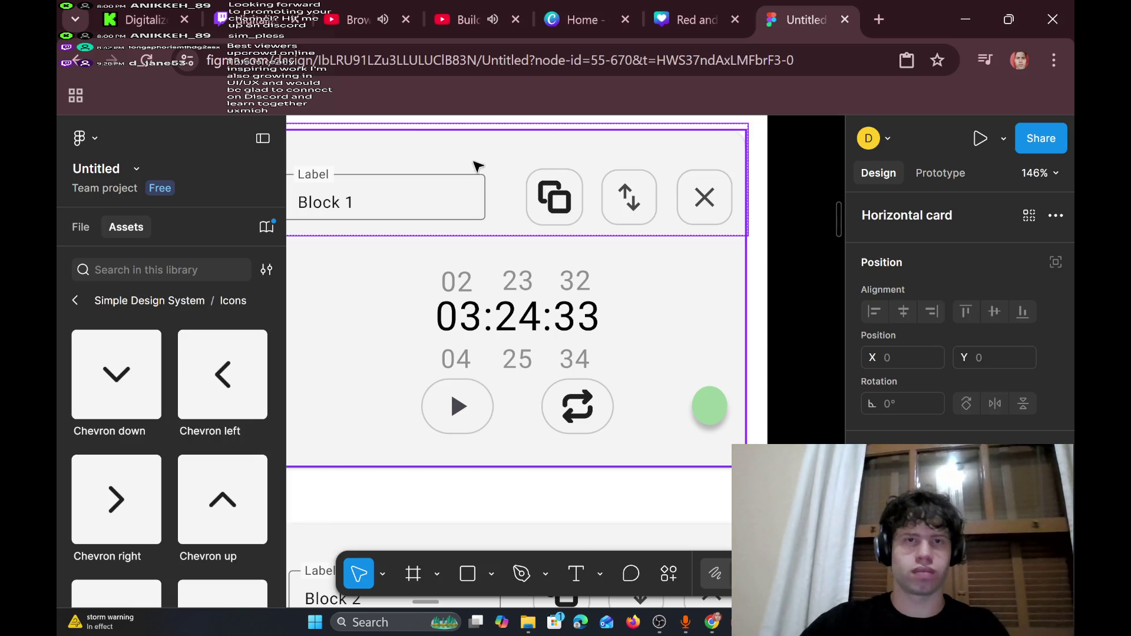
drag(525, 168, 591, 247)
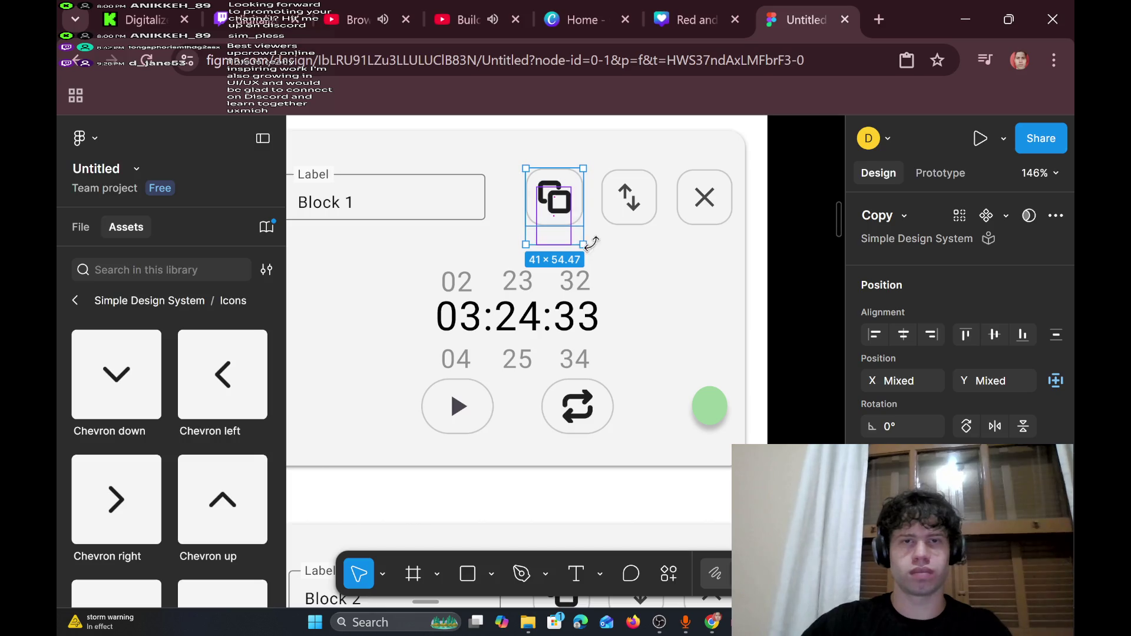
key(Delete)
drag(513, 159, 617, 285)
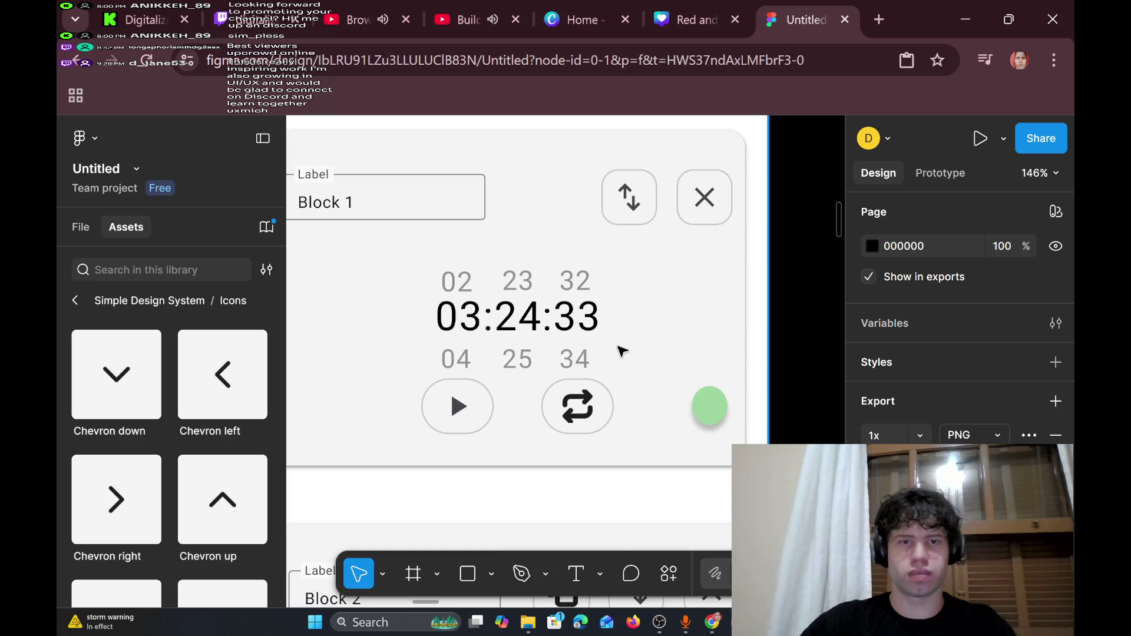
scroll(619, 352, down, 5)
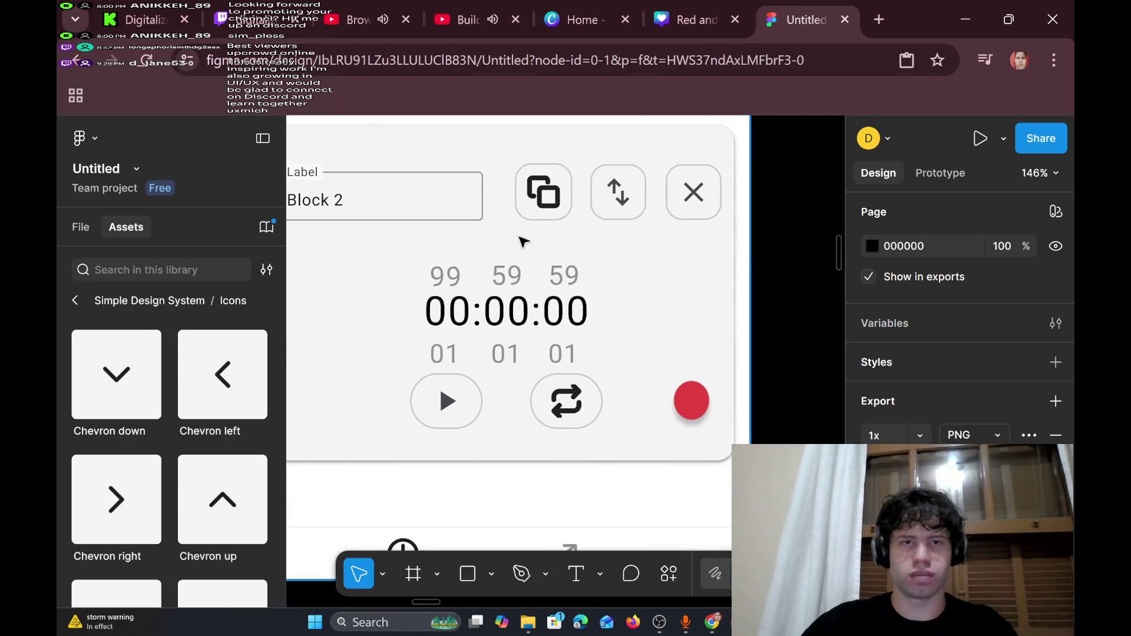
drag(501, 149, 576, 239)
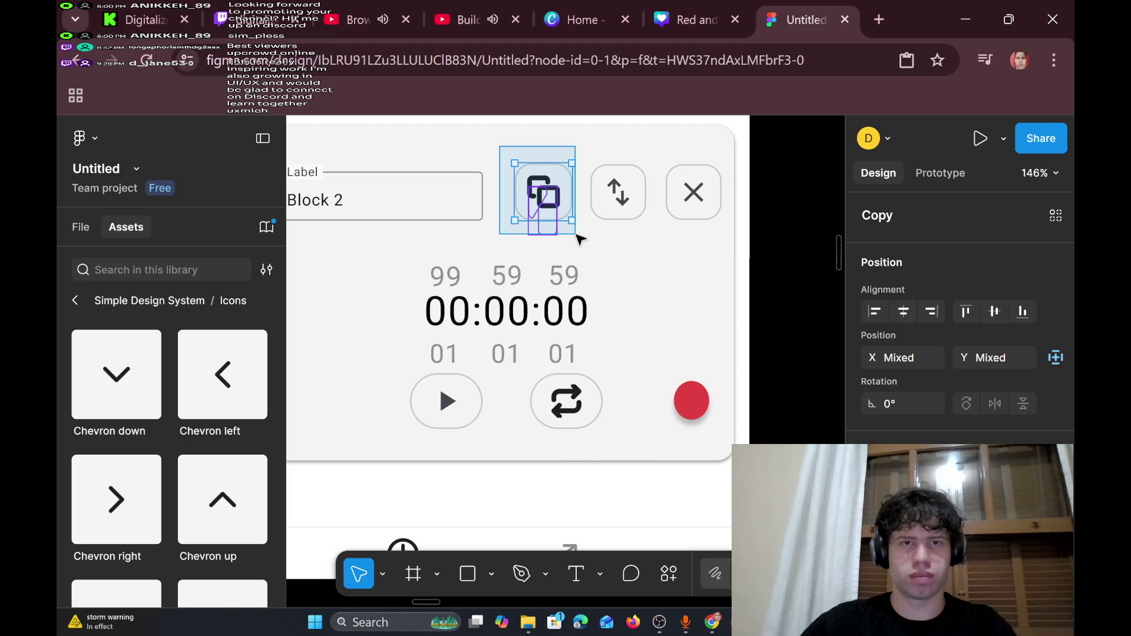
key(Delete)
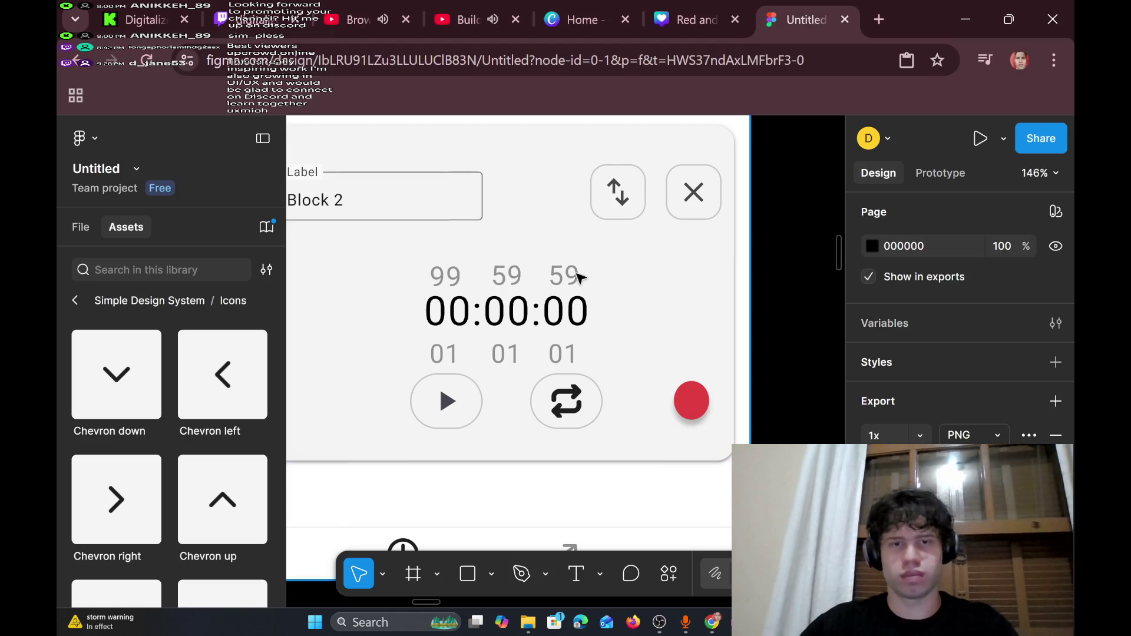
scroll(498, 305, left, 2)
scroll(485, 313, left, 5)
scroll(487, 313, left, 5)
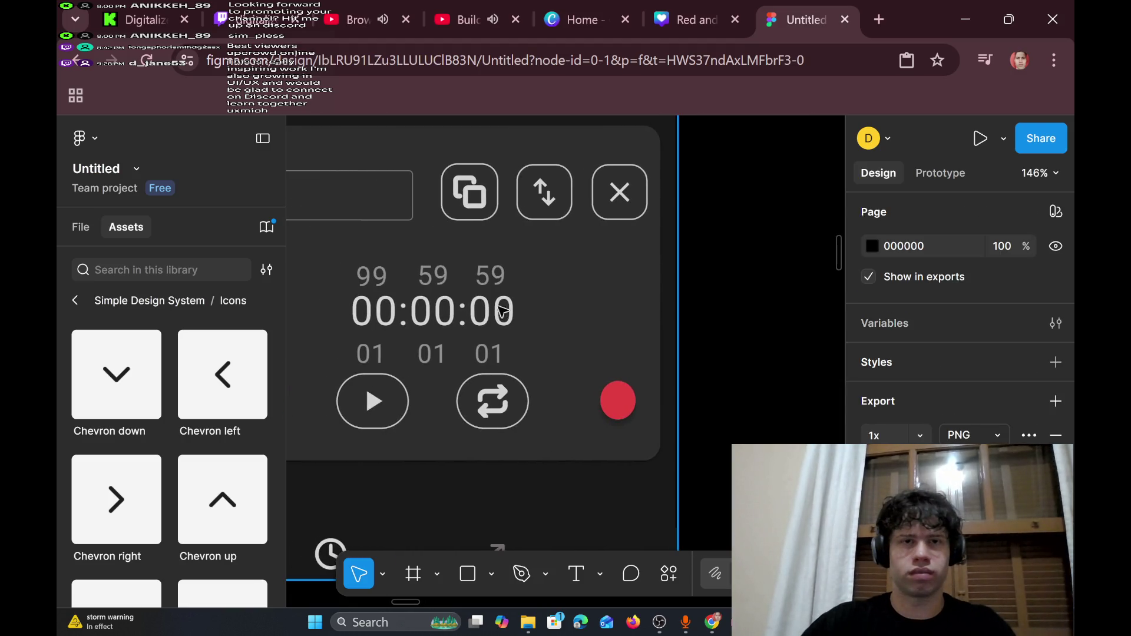
Delete the copy icon and its empty button frame from the first dark card.
drag(437, 156, 502, 256)
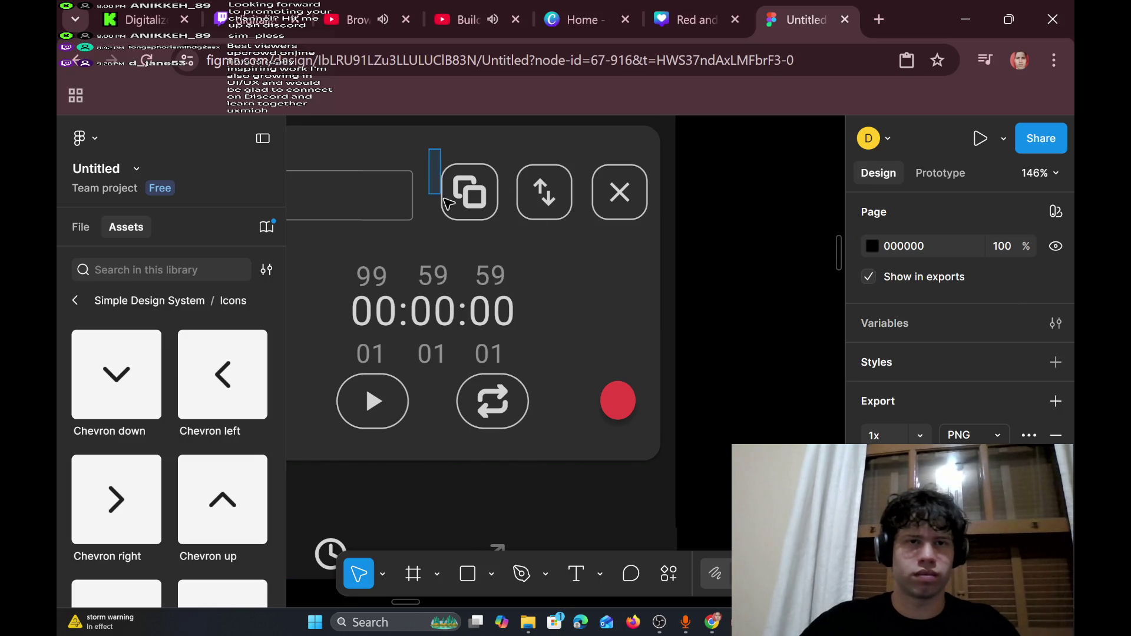
key(Delete)
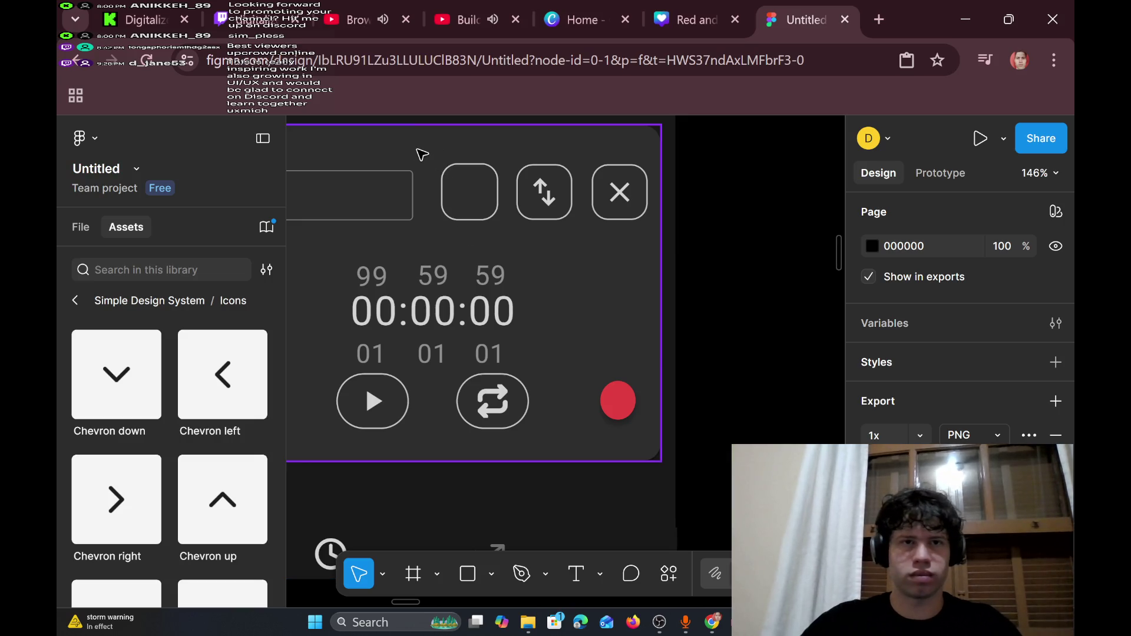
drag(425, 152, 513, 255)
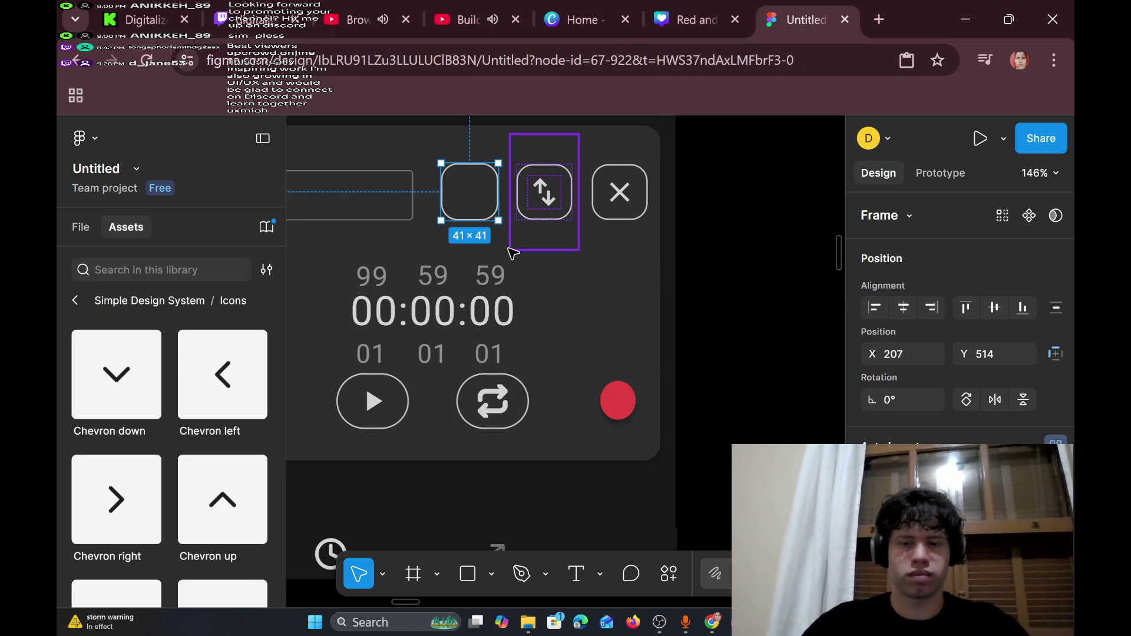
key(Delete)
scroll(516, 279, down, 4)
scroll(513, 285, up, 4)
scroll(517, 327, up, 5)
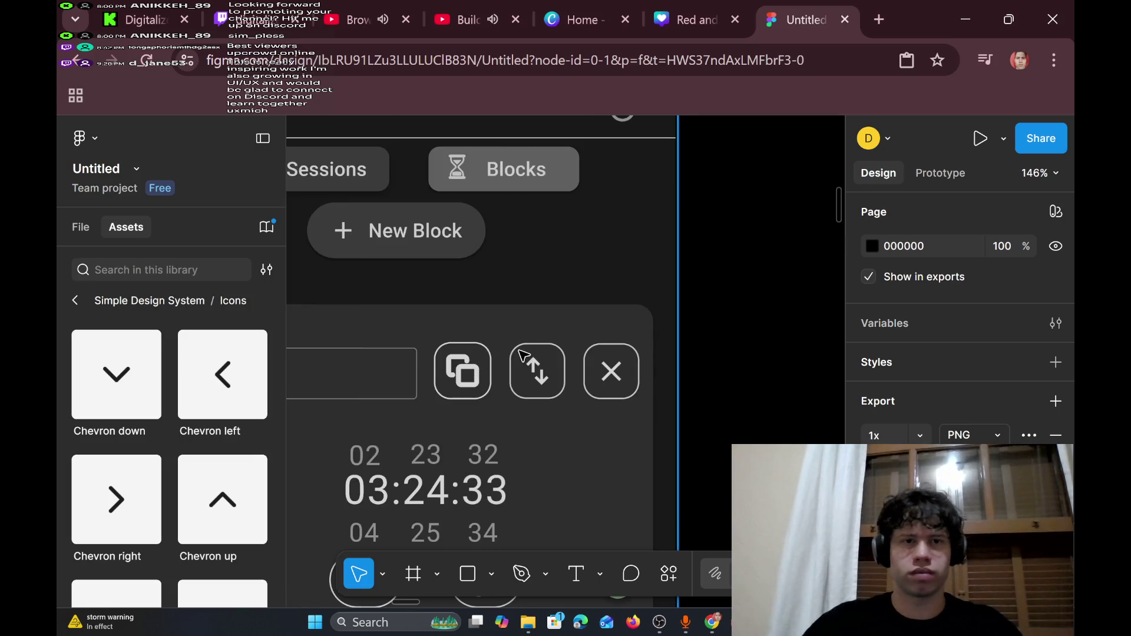
Delete the copy icons from the dark Block 1 and Block 2 cards, undoing a misdelete.
click(430, 324)
click(461, 371)
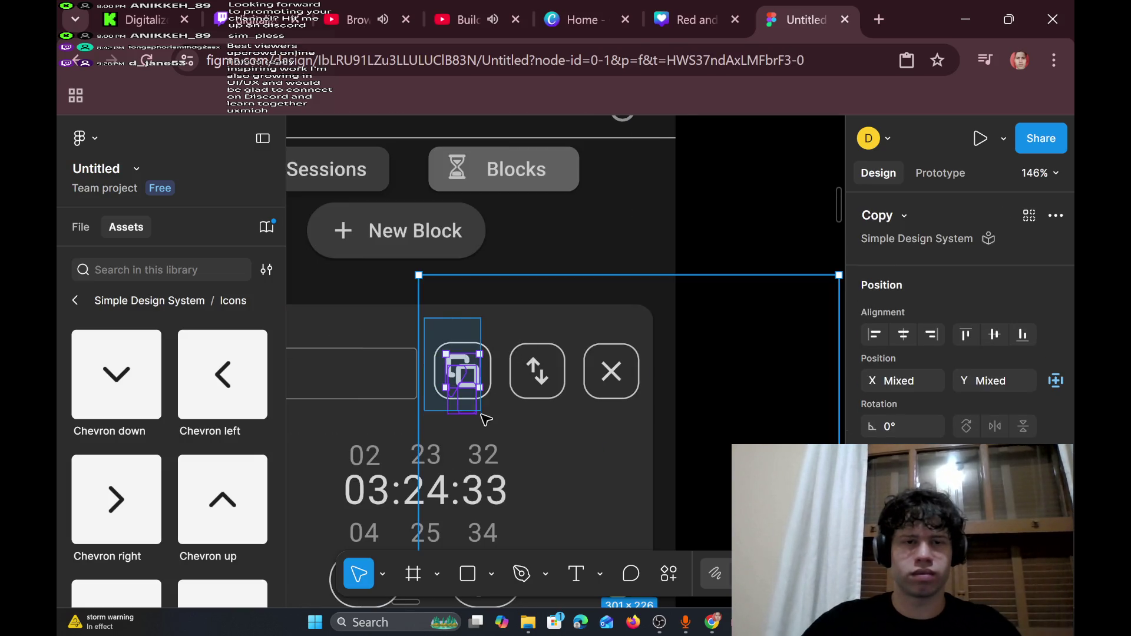
key(Delete)
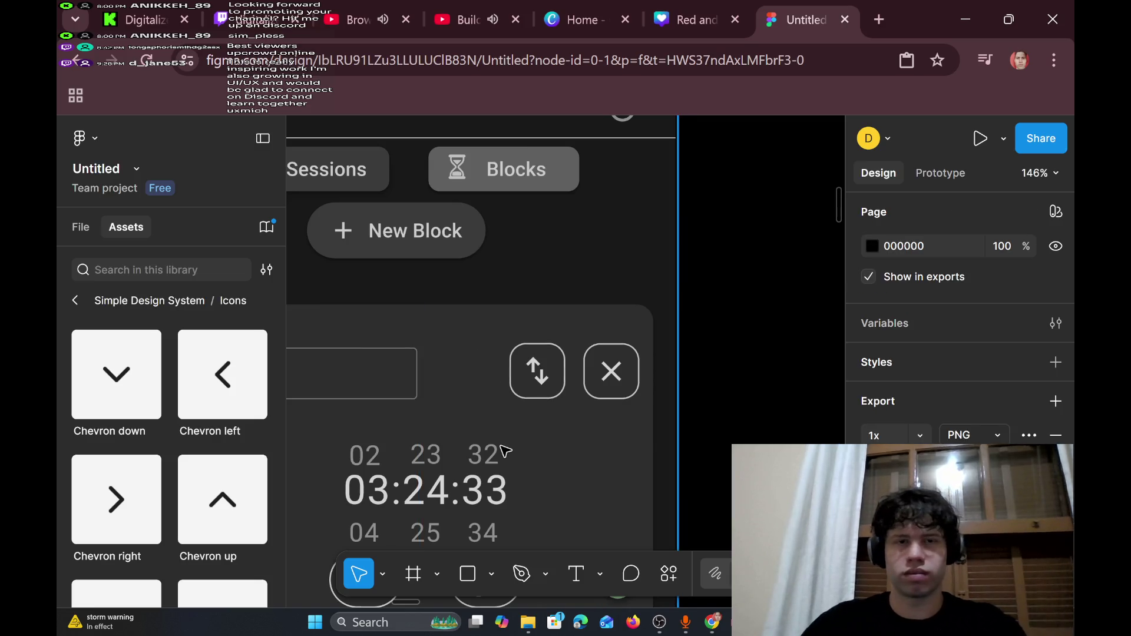
scroll(484, 383, down, 5)
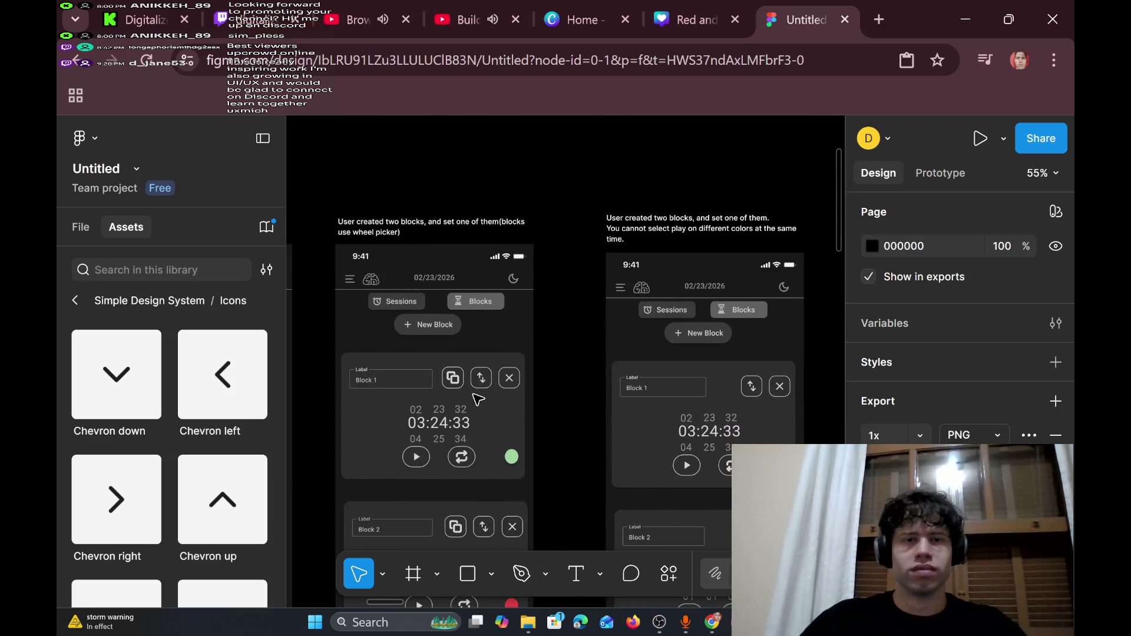
scroll(478, 390, up, 8)
key(ctrl+z)
scroll(407, 293, left, 4)
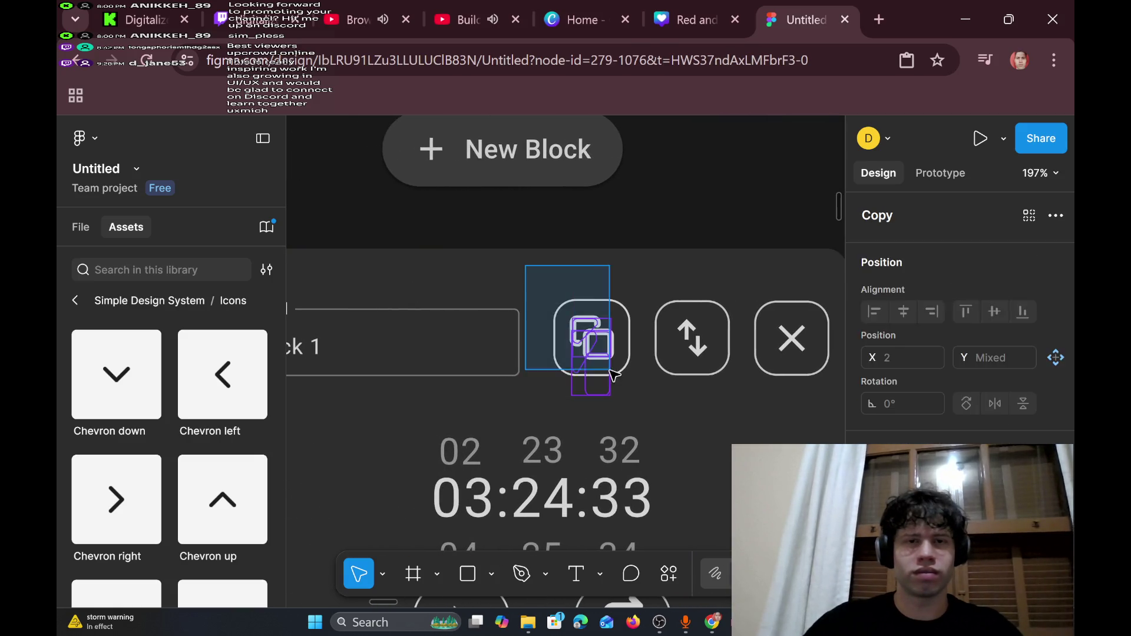
drag(530, 270, 640, 411)
key(Escape)
scroll(619, 442, down, 2)
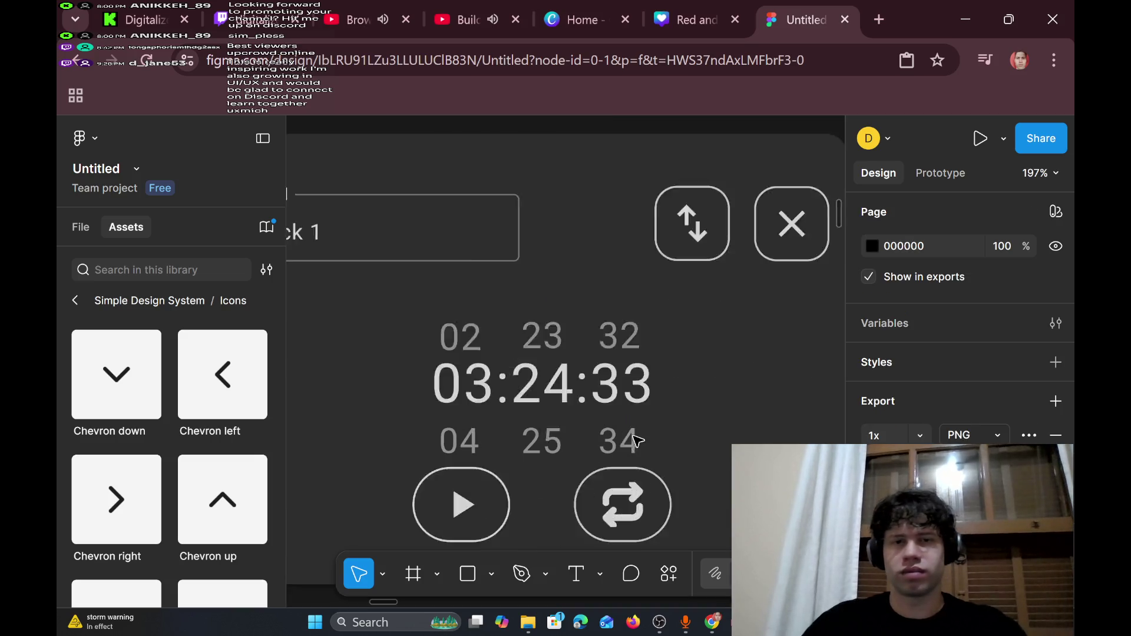
scroll(637, 433, down, 4)
scroll(530, 310, down, 2)
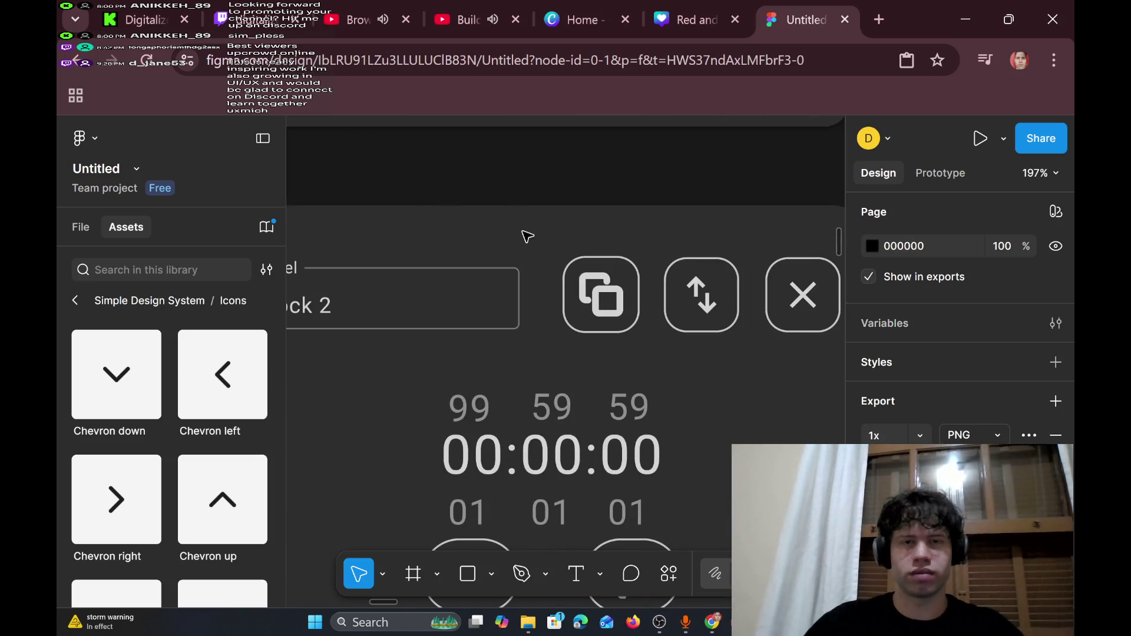
mouse_move(531, 223)
mouse_down()
mouse_move(583, 325)
mouse_move(659, 363)
mouse_up()
key(Delete)
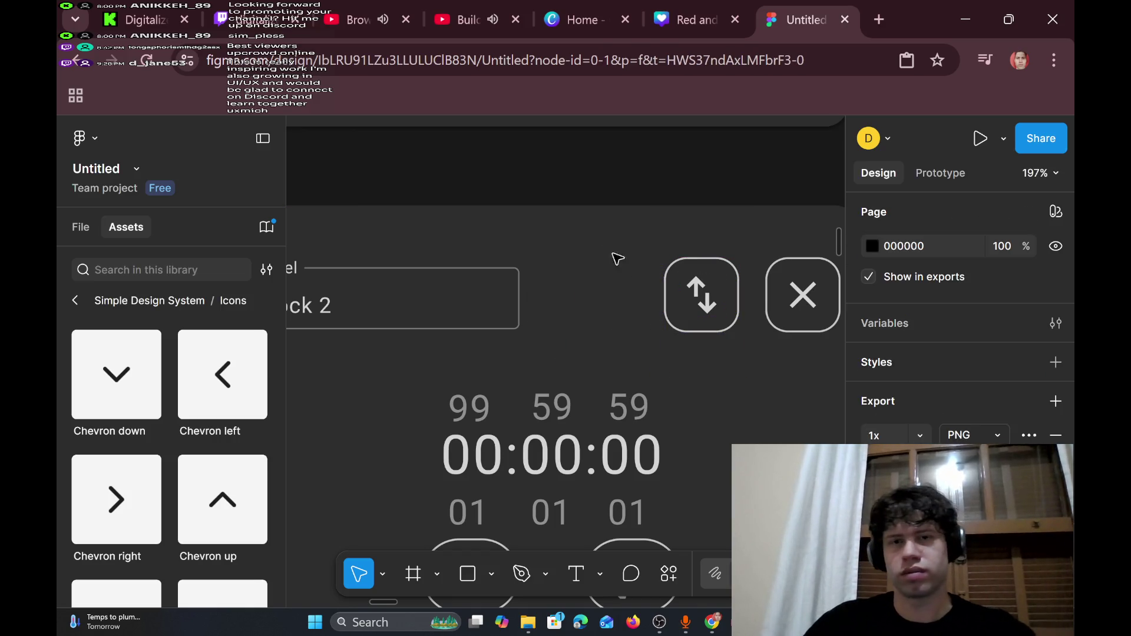
scroll(495, 409, down, 5)
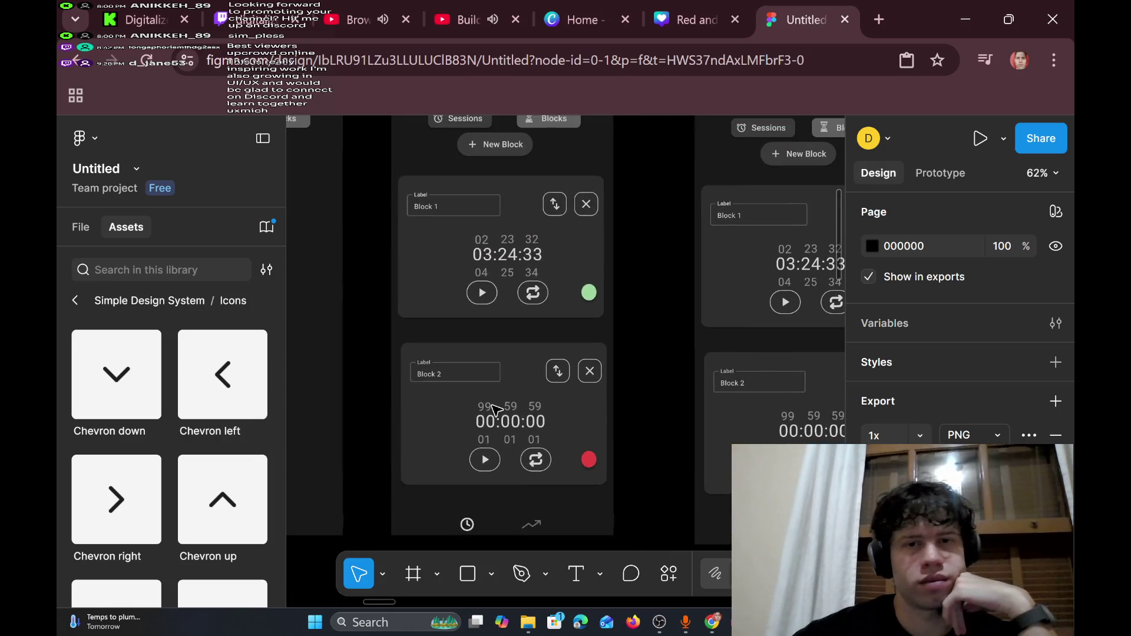
scroll(494, 409, up, 3)
scroll(495, 408, up, 3)
scroll(495, 410, up, 3)
scroll(496, 410, left, 5)
scroll(496, 410, down, 5)
scroll(496, 410, right, 2)
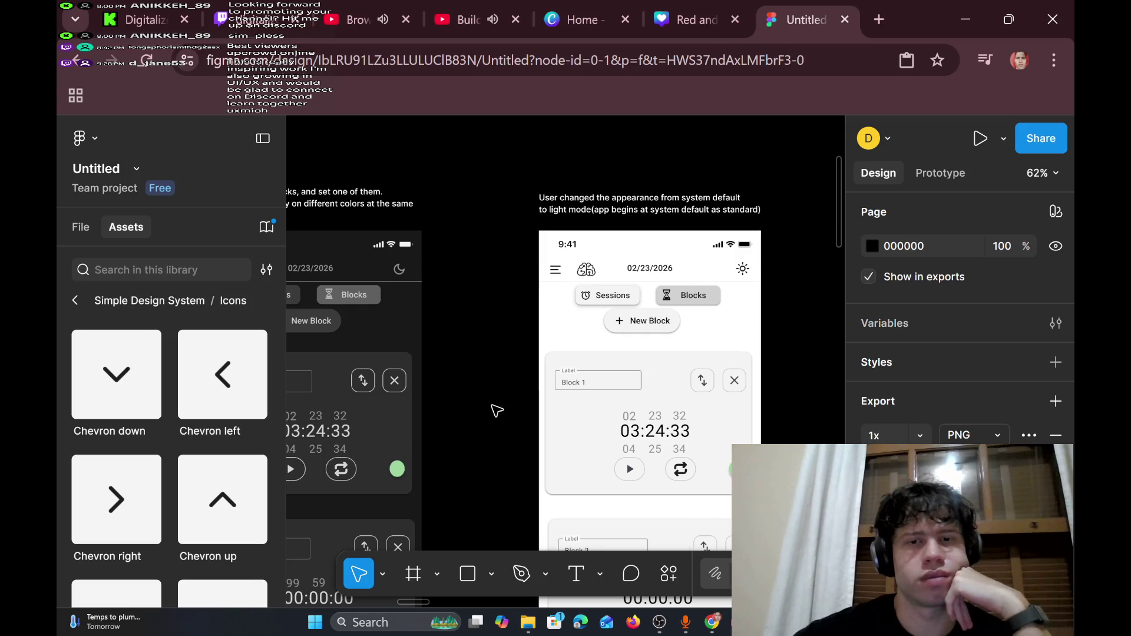
scroll(496, 411, right, 5)
scroll(496, 411, down, 2)
scroll(495, 410, right, 2)
scroll(495, 411, right, 3)
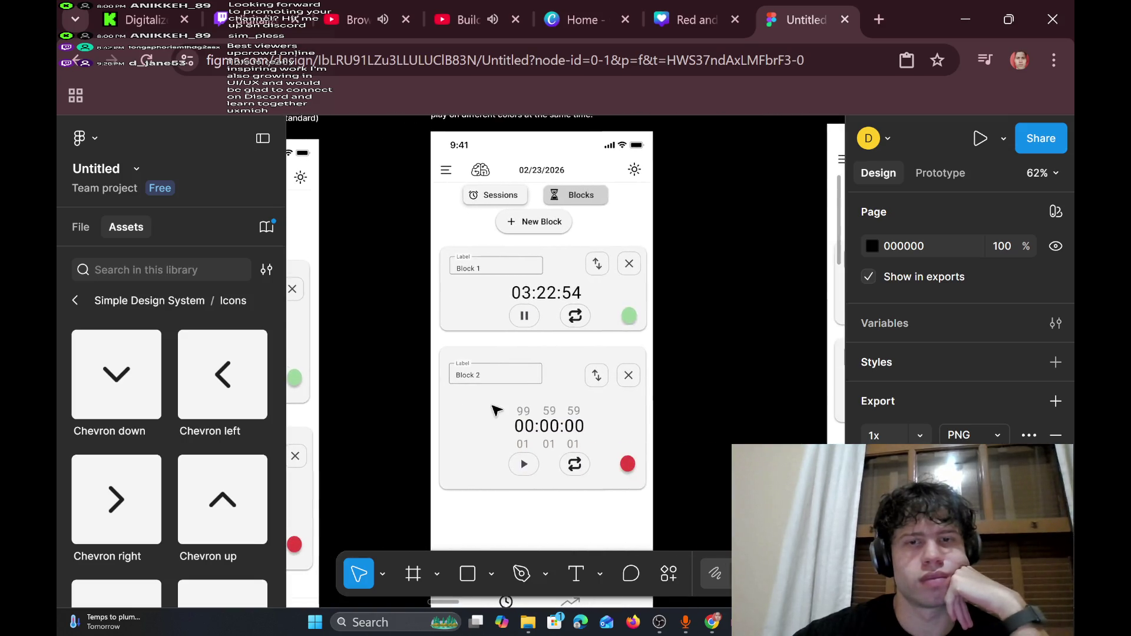
scroll(496, 411, right, 5)
scroll(495, 411, left, 1)
scroll(496, 410, right, 3)
scroll(498, 410, right, 4)
scroll(498, 409, down, 1)
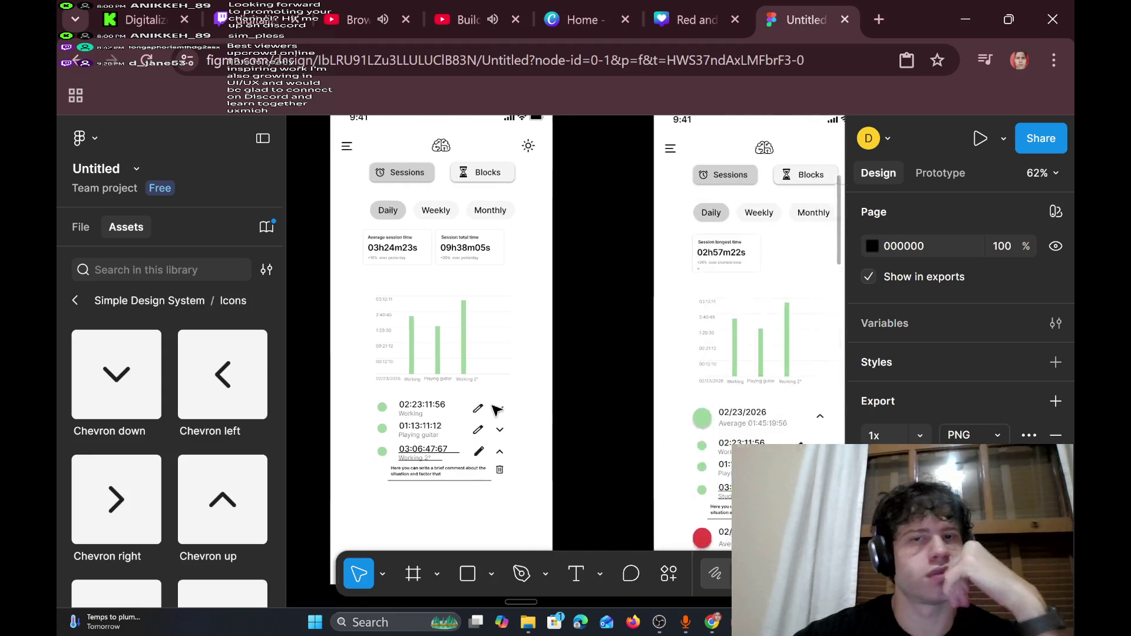
scroll(498, 409, right, 2)
scroll(499, 410, right, 5)
scroll(498, 410, right, 4)
scroll(496, 411, down, 2)
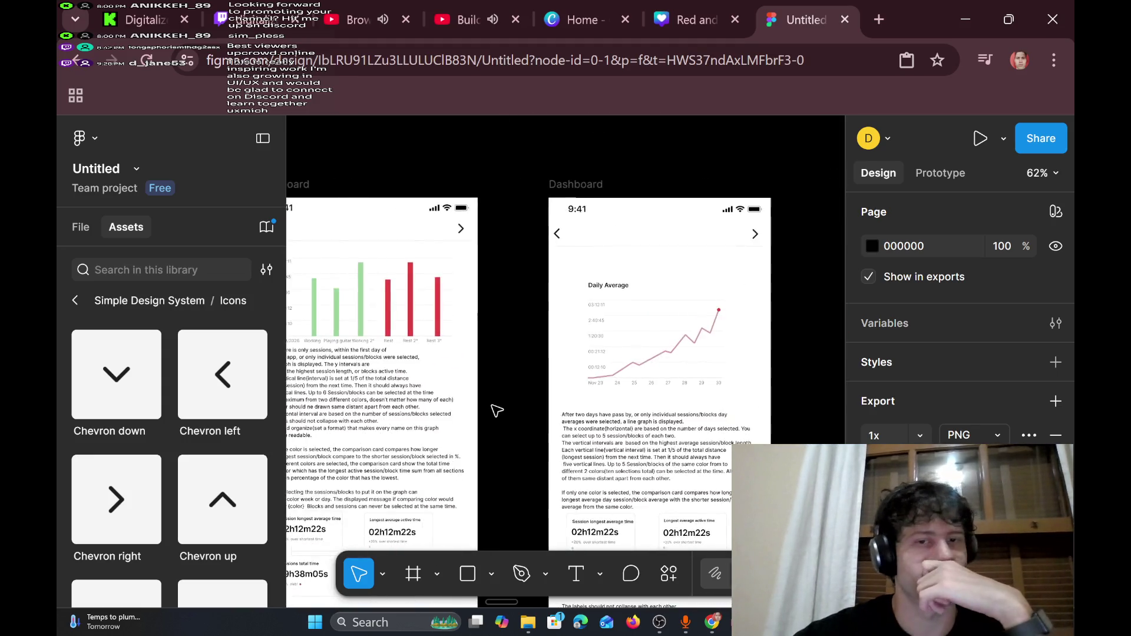
scroll(496, 410, down, 3)
scroll(495, 410, down, 3)
scroll(495, 411, left, 4)
scroll(496, 411, right, 1)
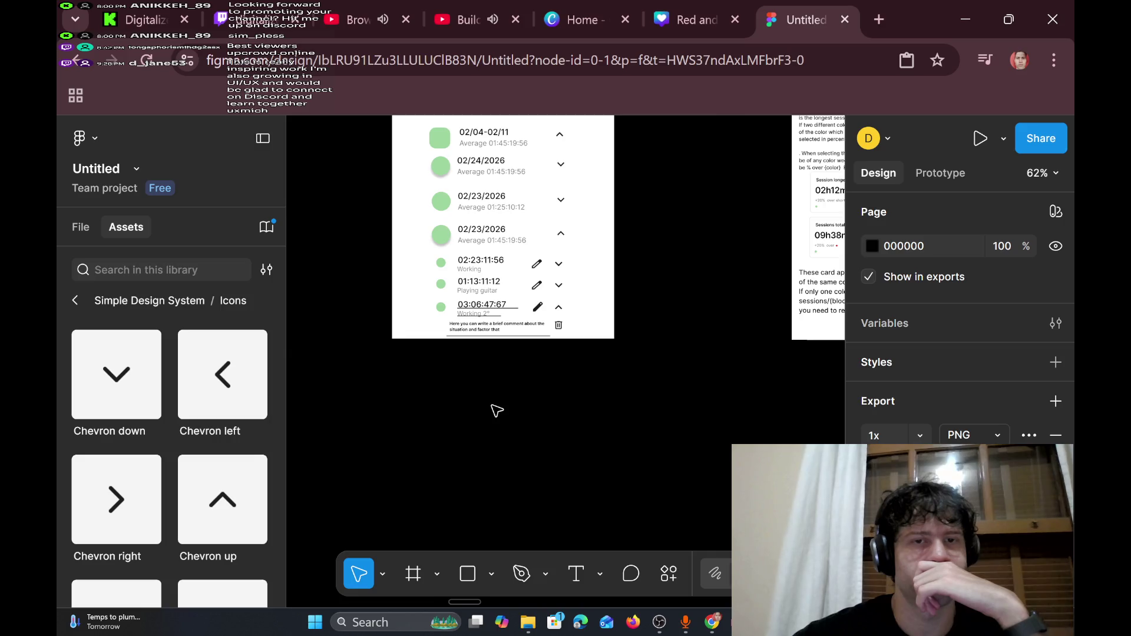
scroll(497, 411, left, 3)
scroll(496, 410, up, 1)
scroll(496, 410, right, 8)
scroll(496, 411, left, 2)
scroll(497, 411, left, 3)
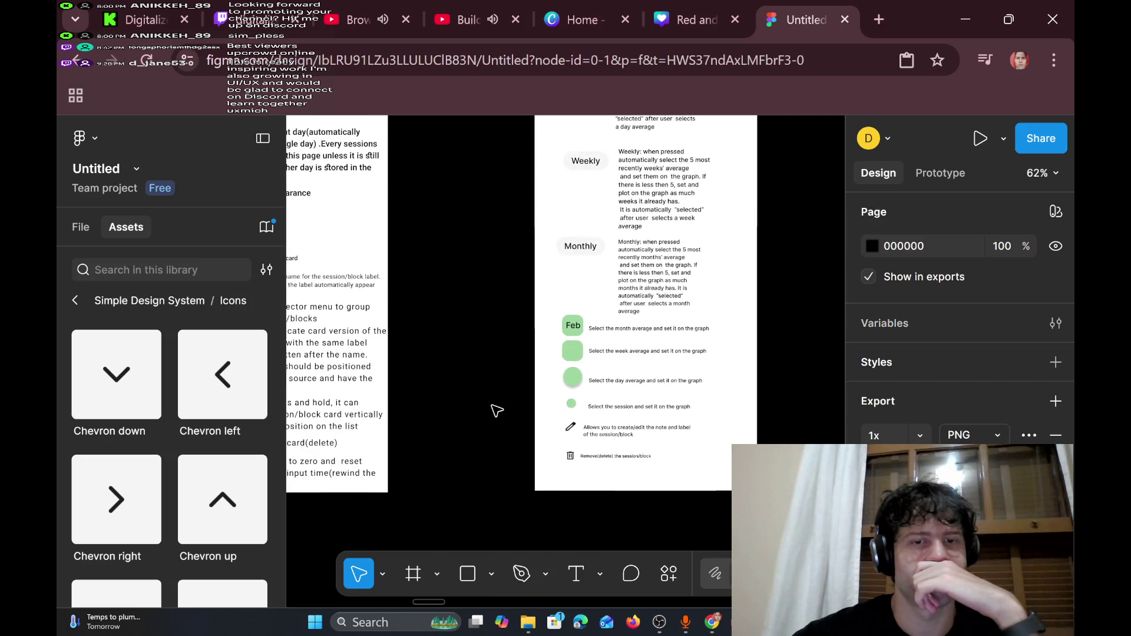
scroll(495, 411, left, 3)
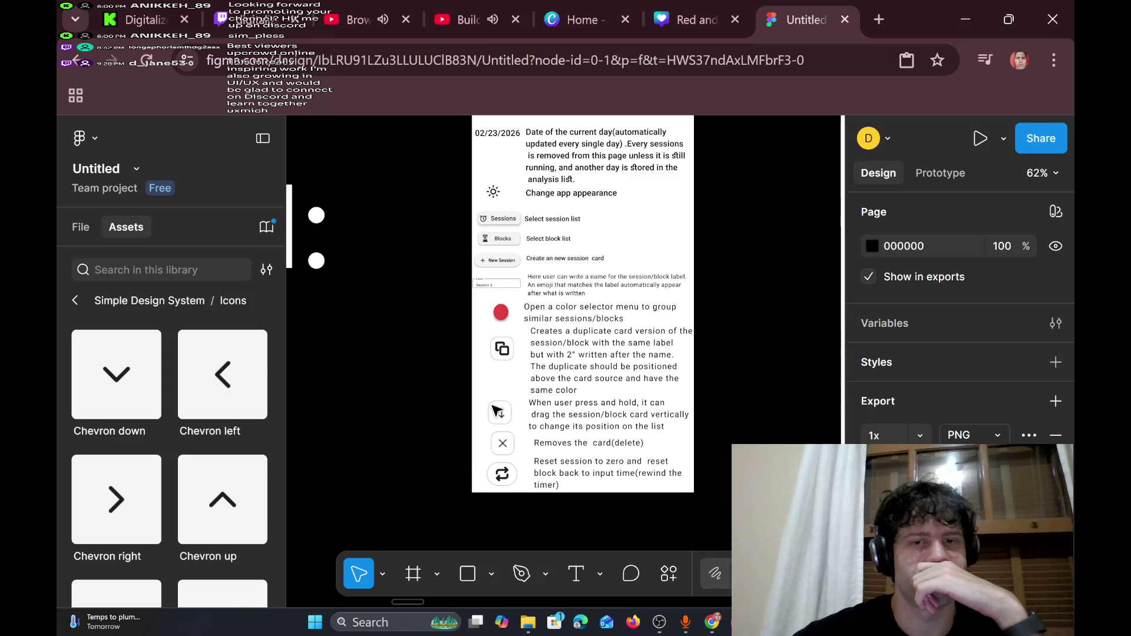
scroll(495, 410, up, 4)
scroll(495, 410, up, 1)
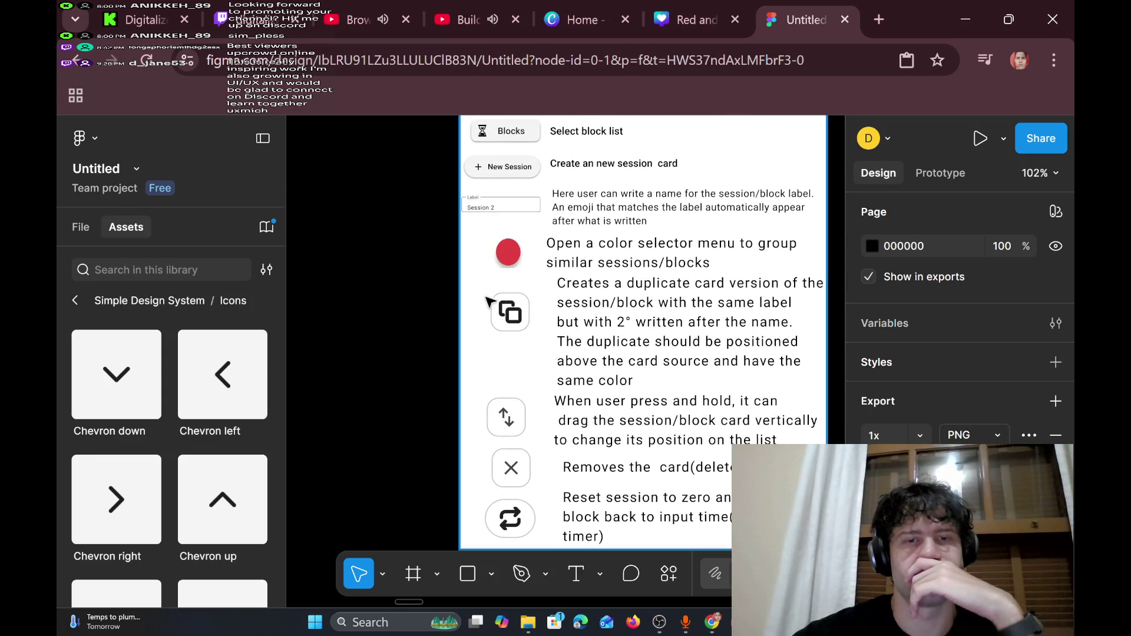
Delete the duplicate-card legend entry and move the reorder, remove and reset entries up under the colour entry.
drag(484, 284, 417, 291)
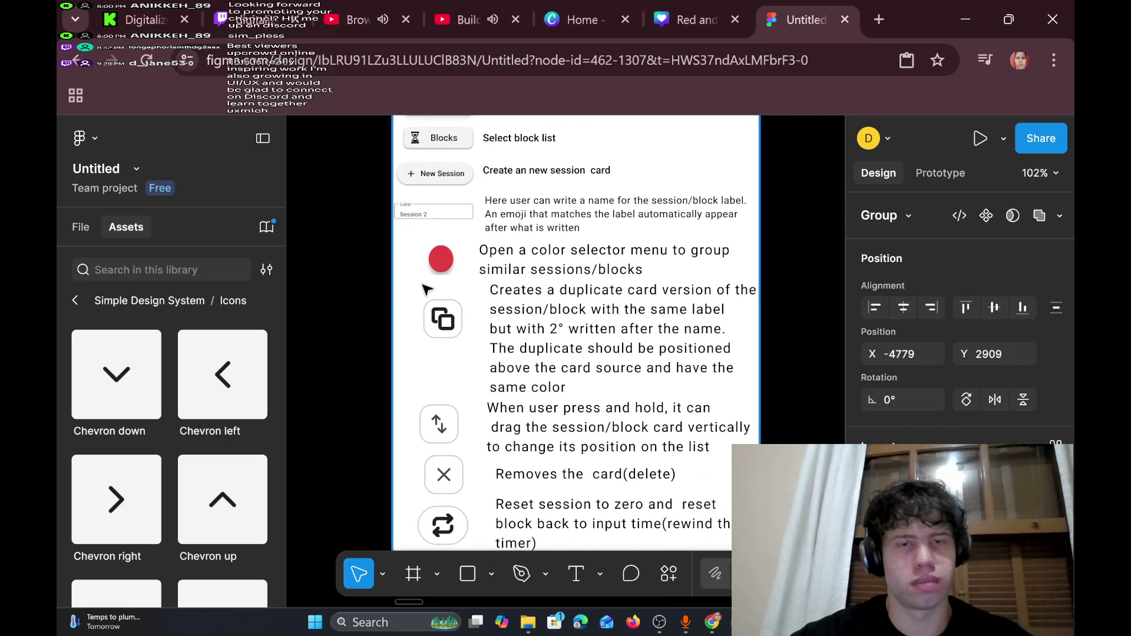
drag(421, 293, 740, 399)
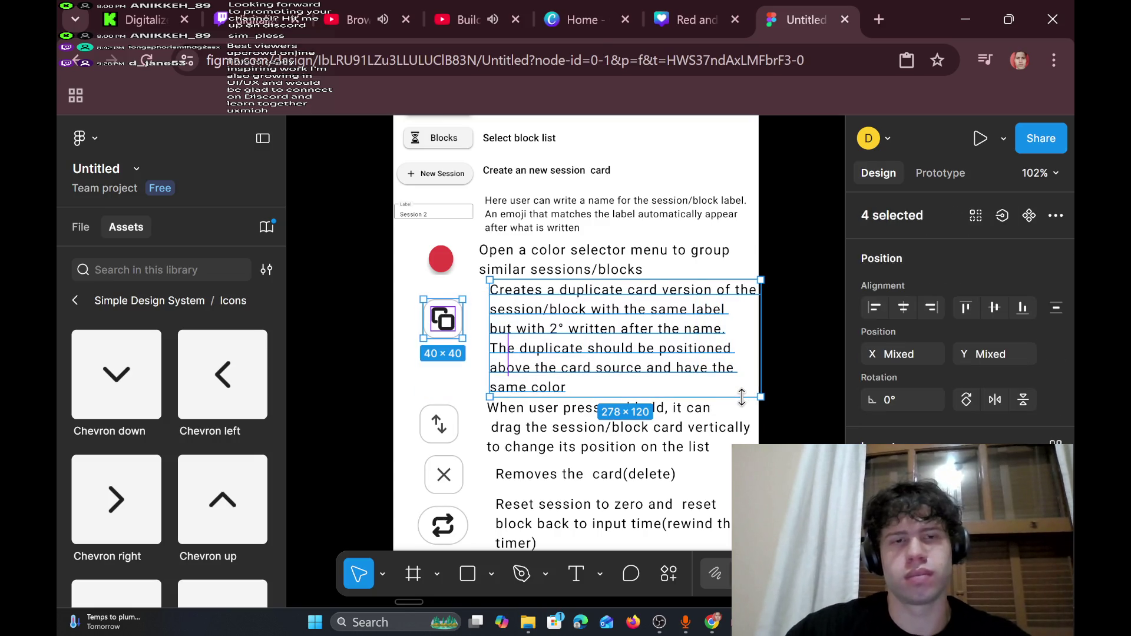
key(Delete)
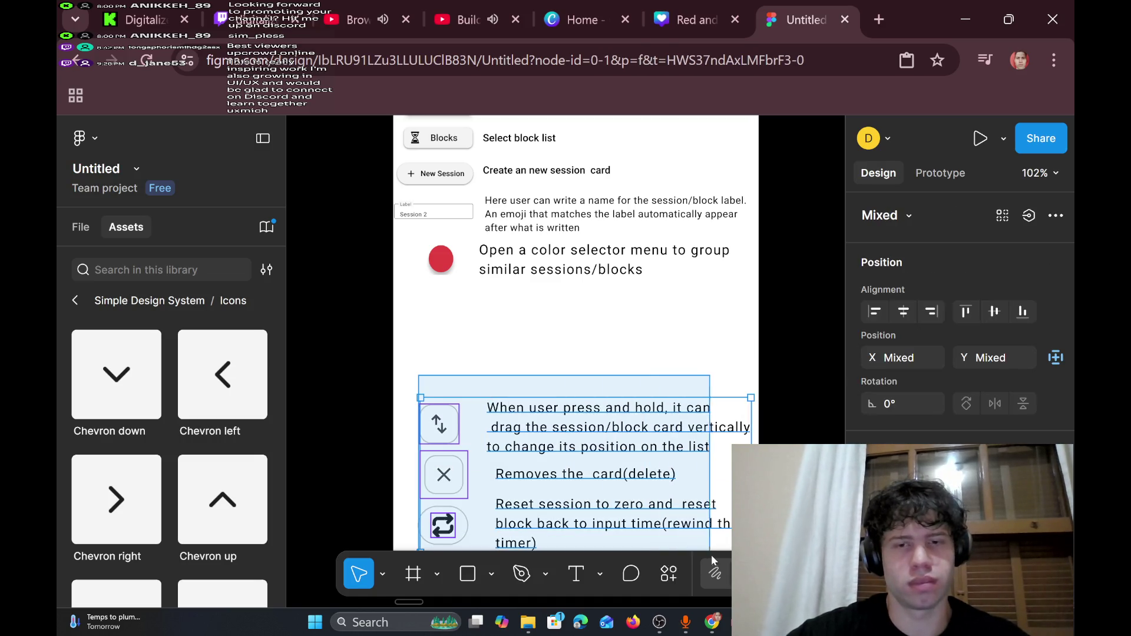
drag(421, 380, 712, 554)
drag(636, 453, 636, 352)
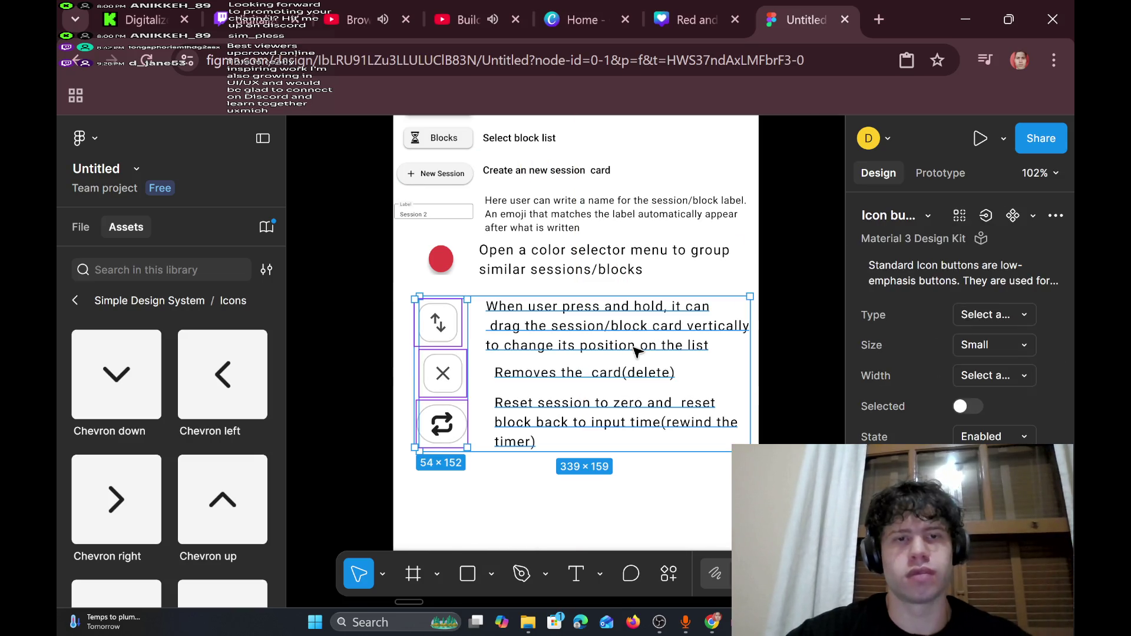
click(696, 491)
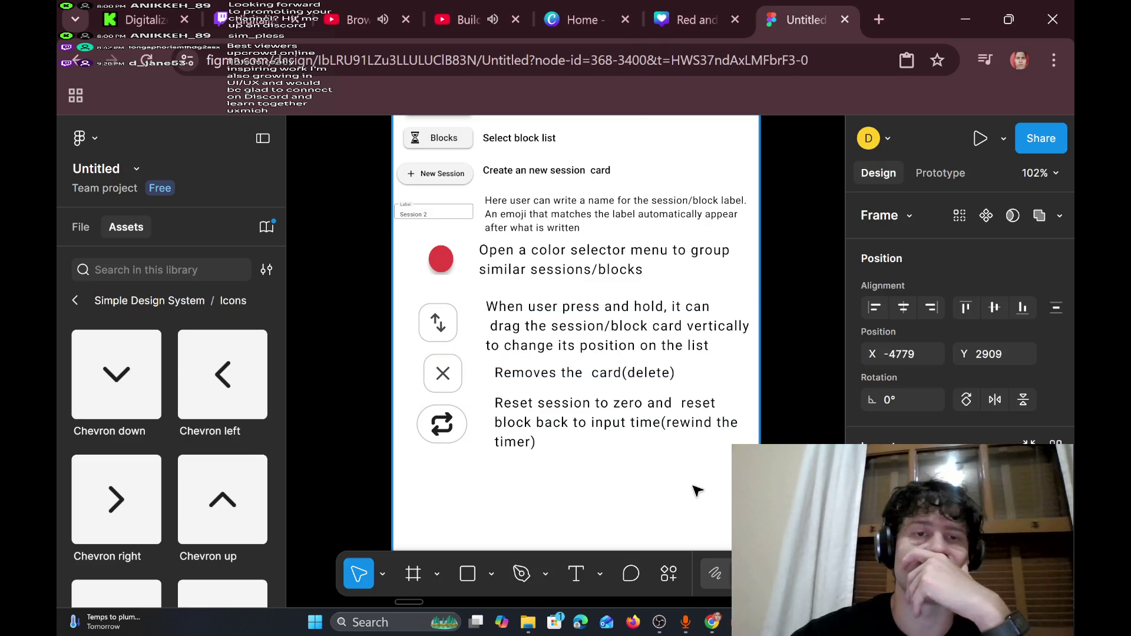
scroll(696, 491, down, 4)
scroll(696, 491, down, 1)
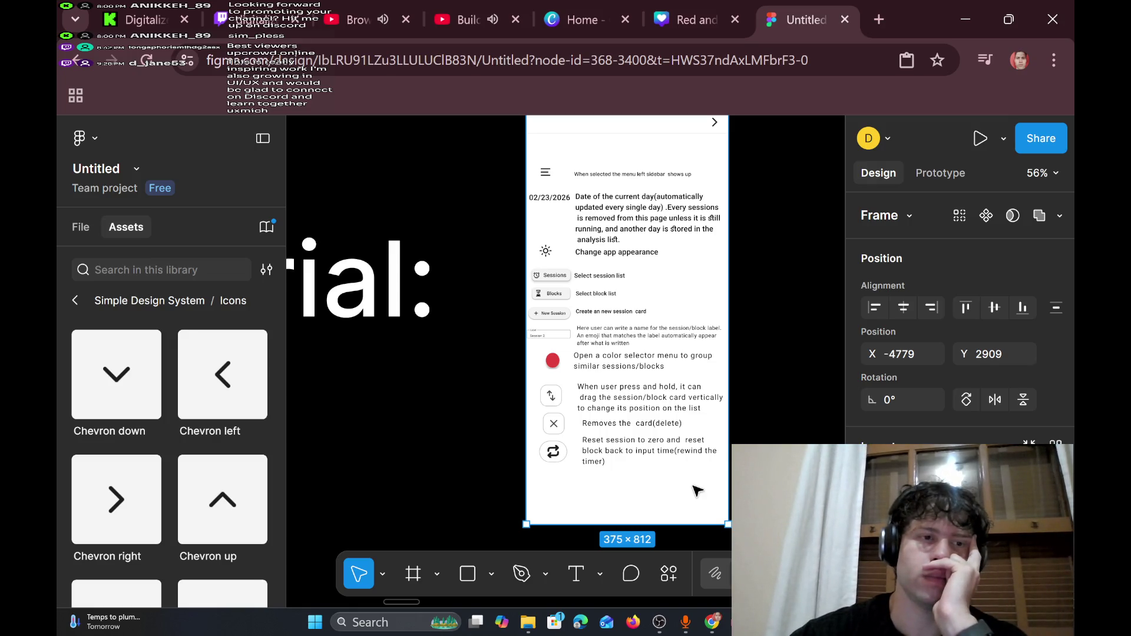
scroll(696, 490, up, 2)
scroll(695, 491, down, 2)
scroll(695, 491, down, 1)
scroll(697, 491, down, 2)
scroll(697, 491, up, 2)
ctrl+scroll(698, 491, down, 2)
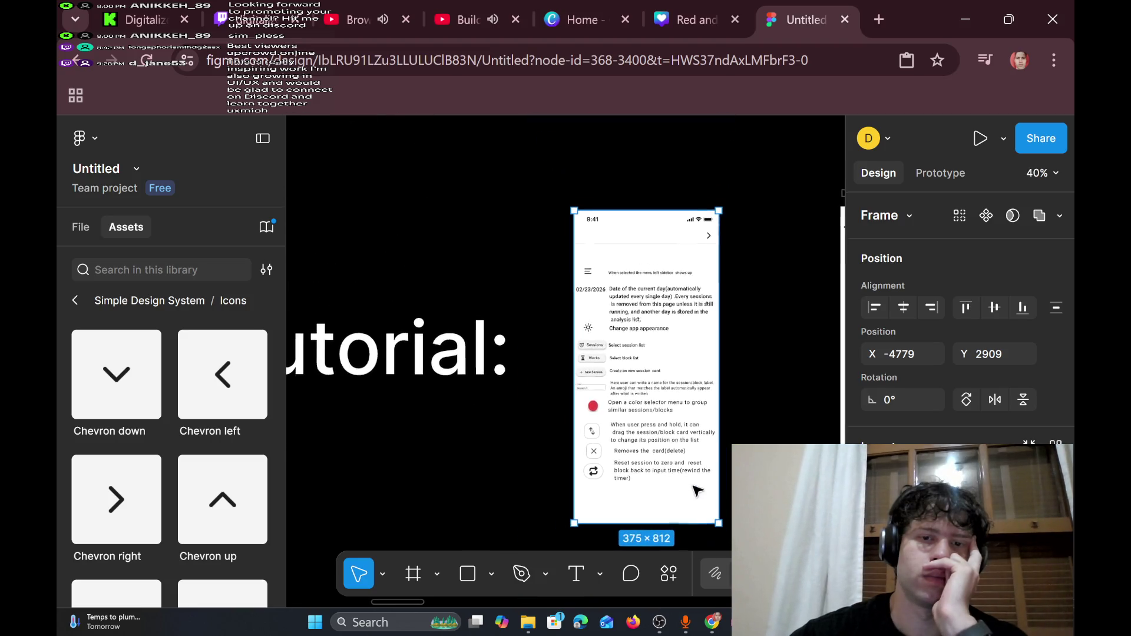
scroll(698, 491, left, 3)
scroll(697, 491, right, 5)
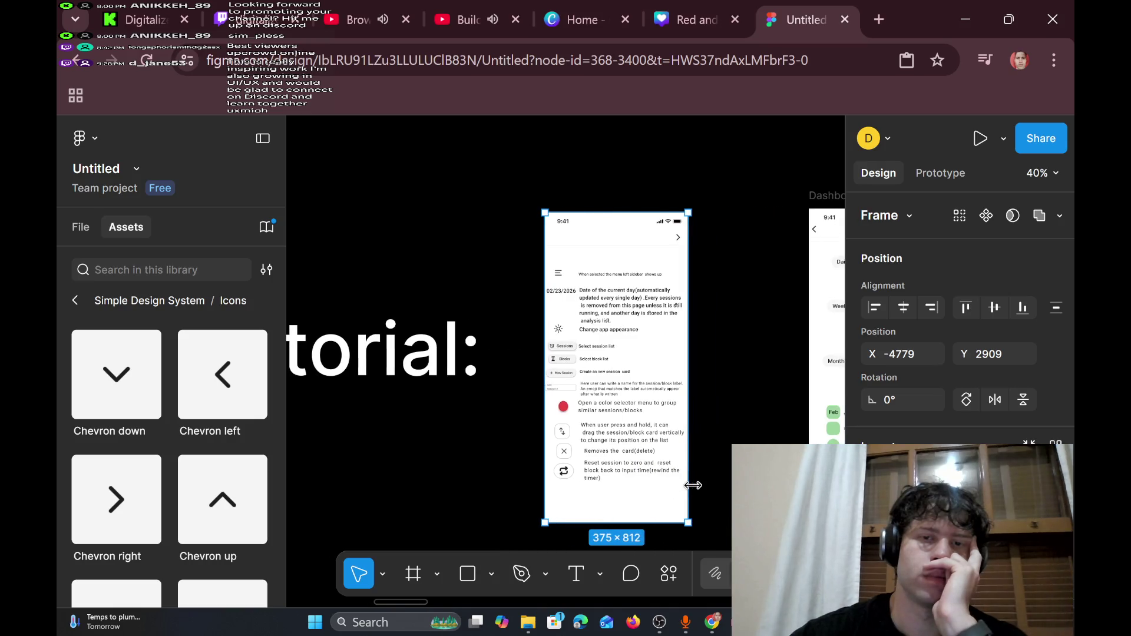
scroll(697, 491, right, 1)
scroll(696, 491, right, 2)
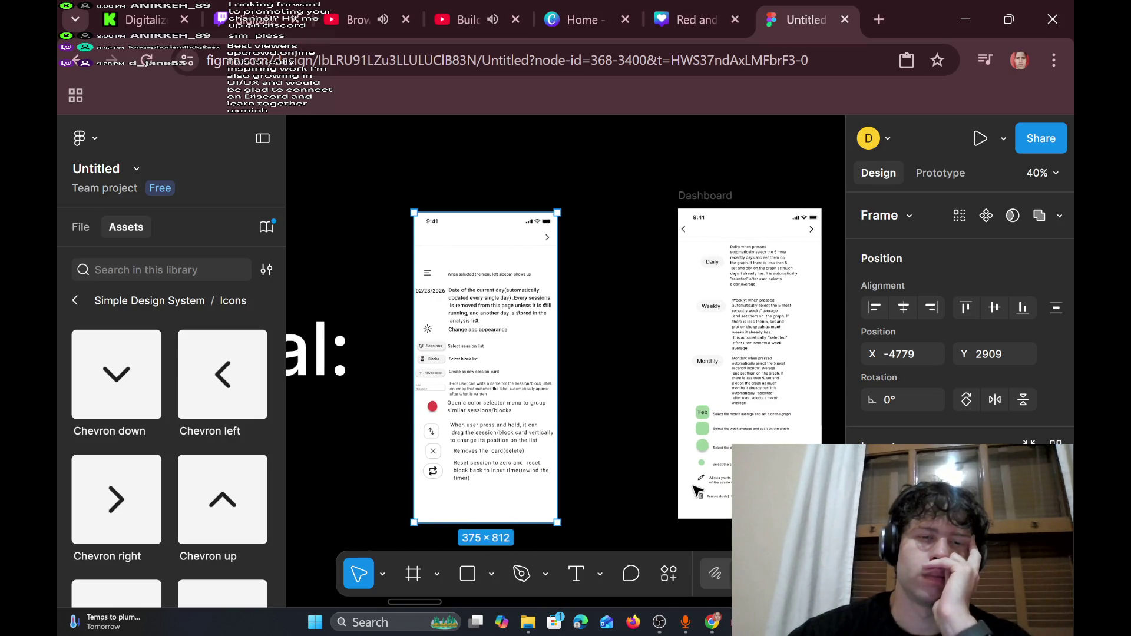
scroll(697, 491, left, 1)
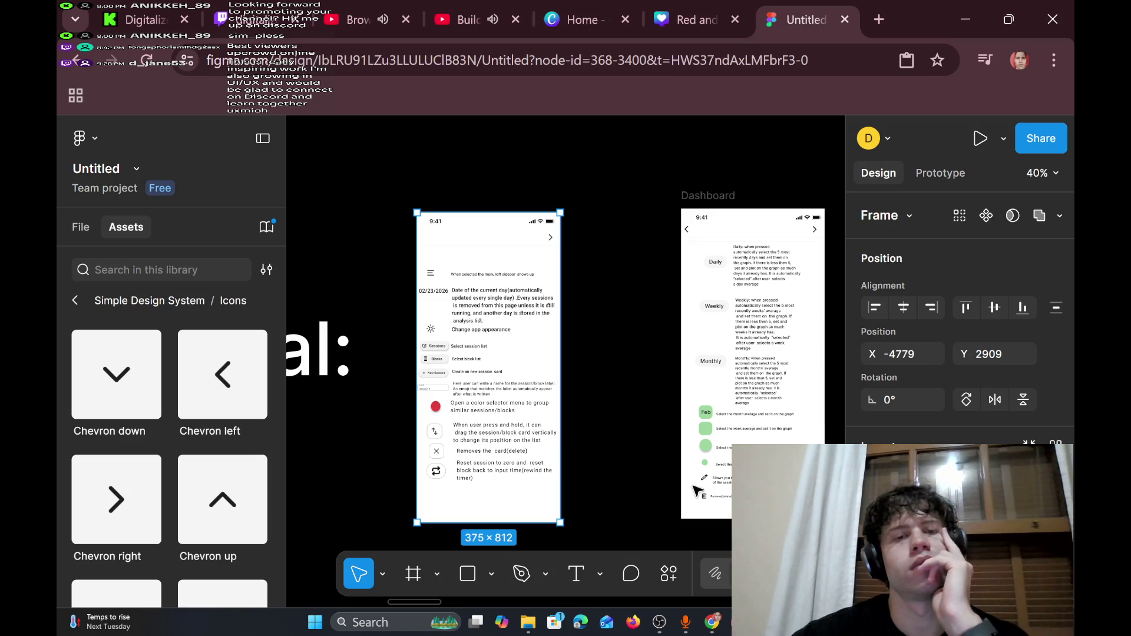
scroll(697, 492, right, 5)
scroll(697, 491, right, 3)
scroll(697, 491, right, 5)
scroll(697, 492, right, 5)
scroll(697, 491, right, 3)
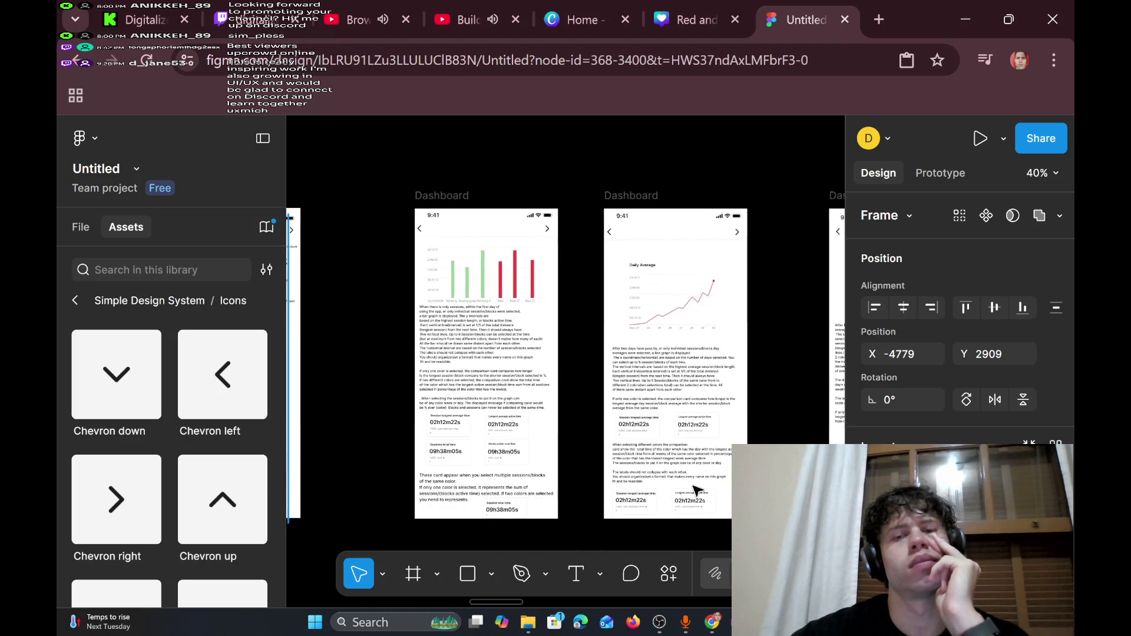
scroll(697, 491, down, 5)
scroll(697, 492, down, 5)
scroll(697, 492, down, 5)
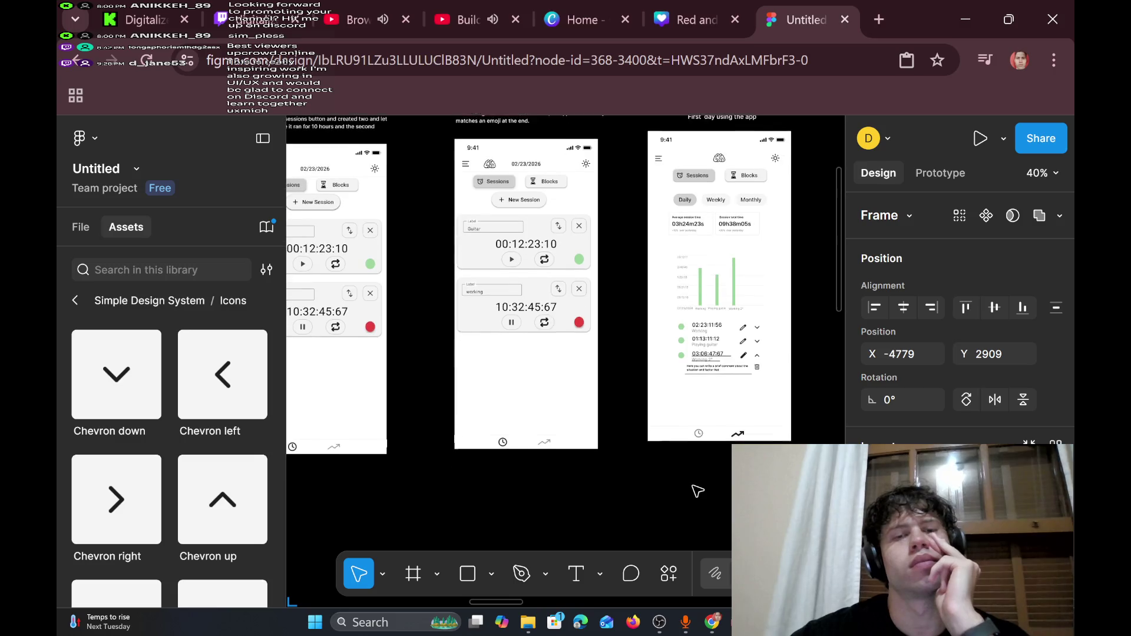
scroll(698, 492, down, 1)
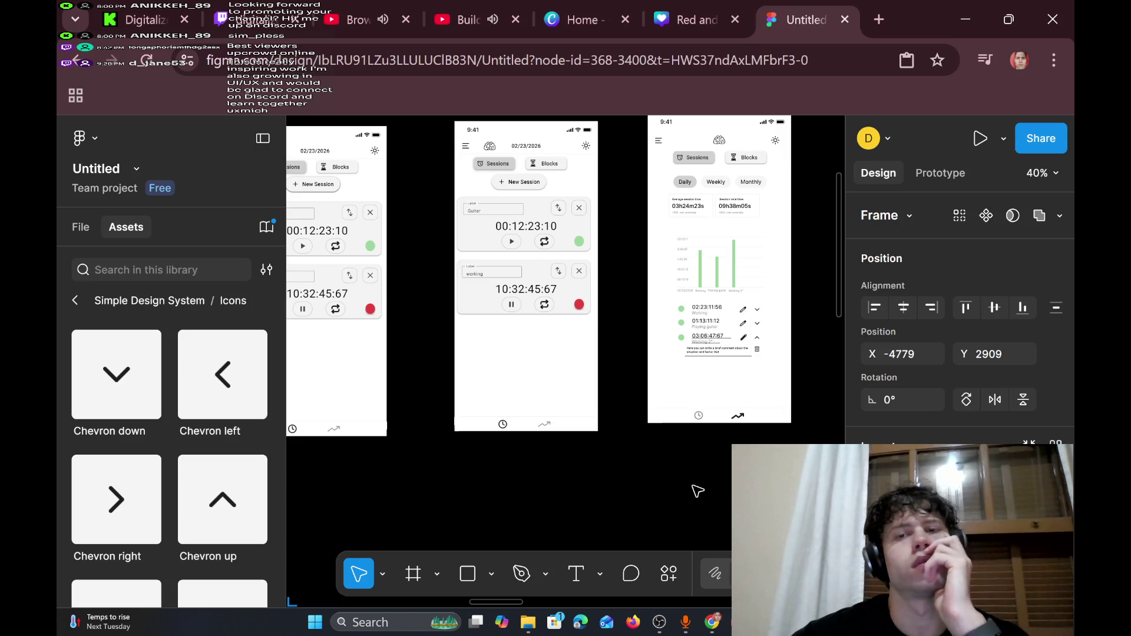
scroll(698, 492, right, 3)
scroll(697, 491, left, 2)
scroll(697, 491, down, 1)
scroll(697, 491, left, 1)
scroll(697, 492, up, 1)
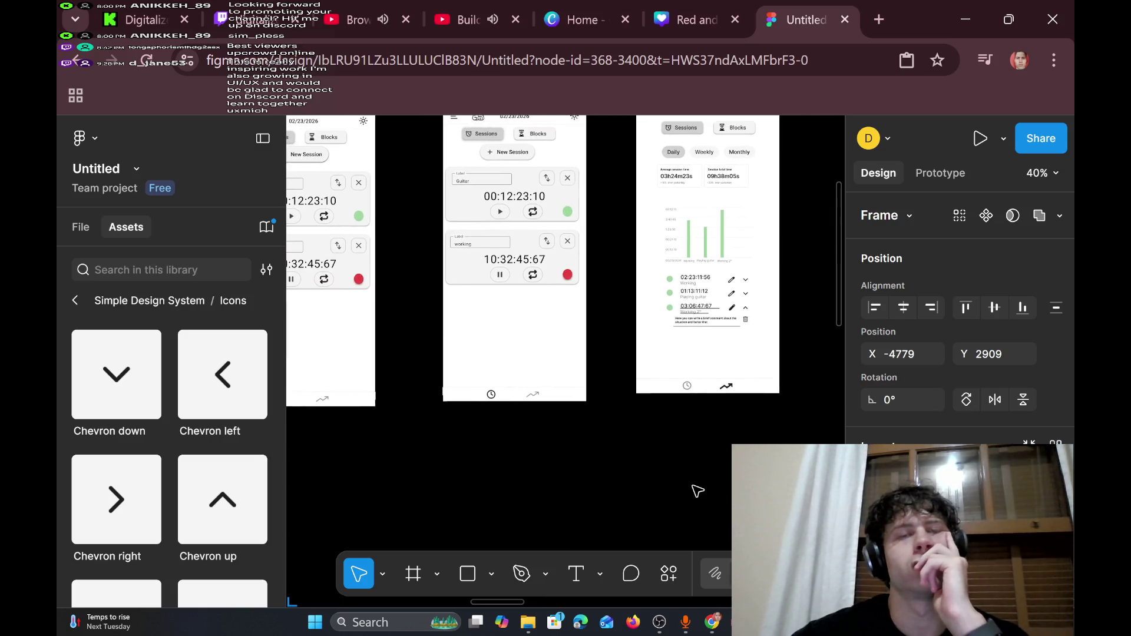
scroll(697, 491, up, 1)
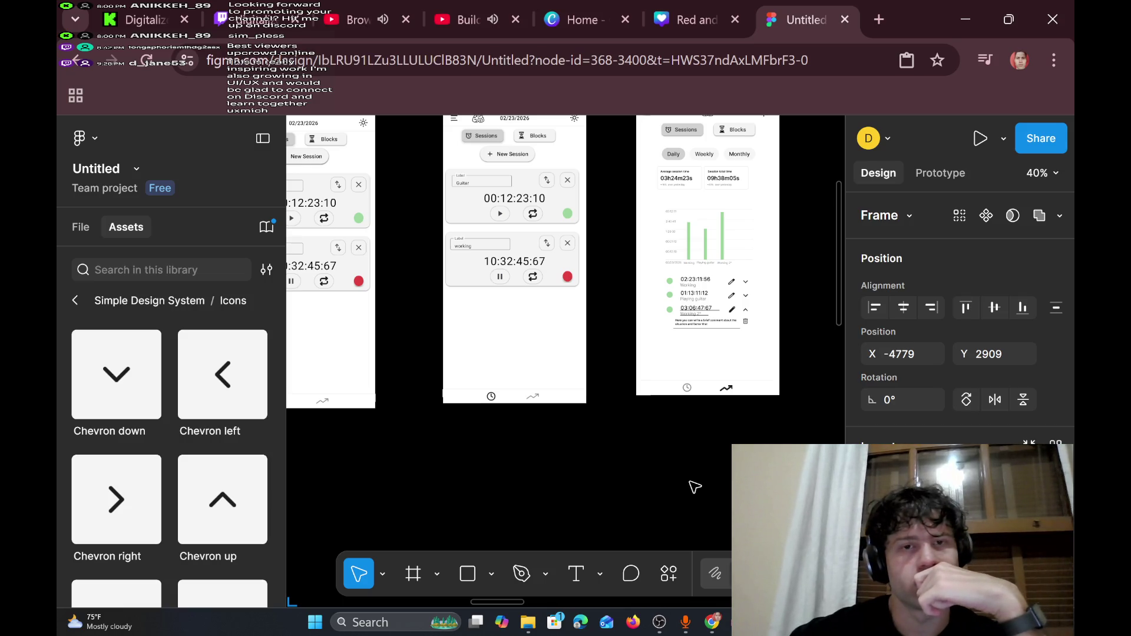
scroll(695, 488, up, 2)
scroll(695, 487, left, 5)
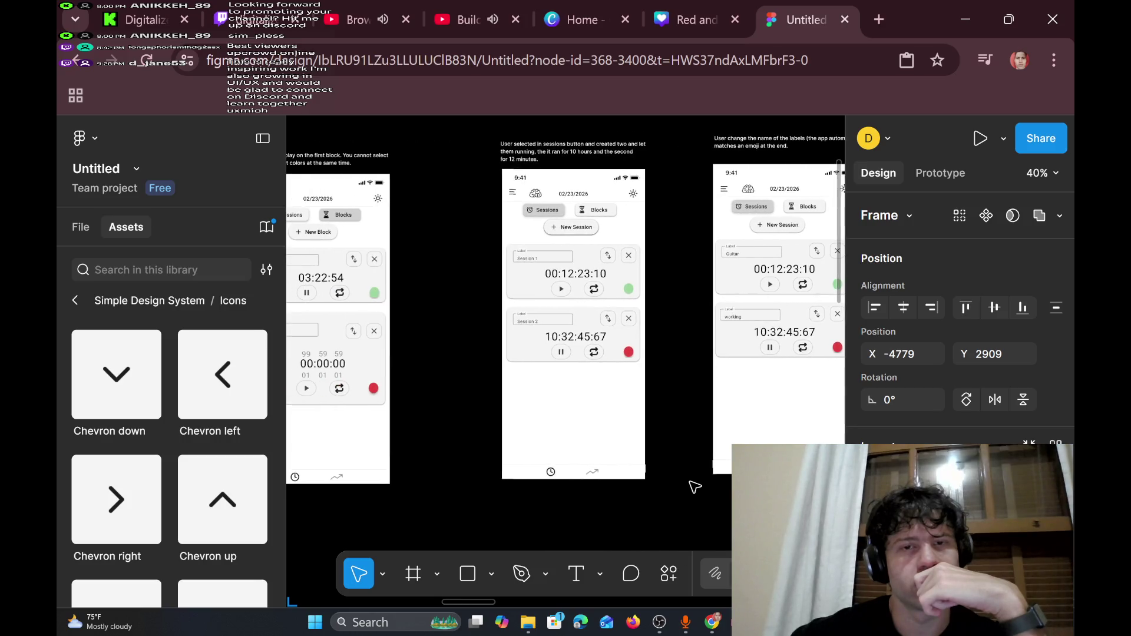
scroll(695, 487, left, 3)
scroll(695, 487, left, 2)
scroll(695, 487, left, 3)
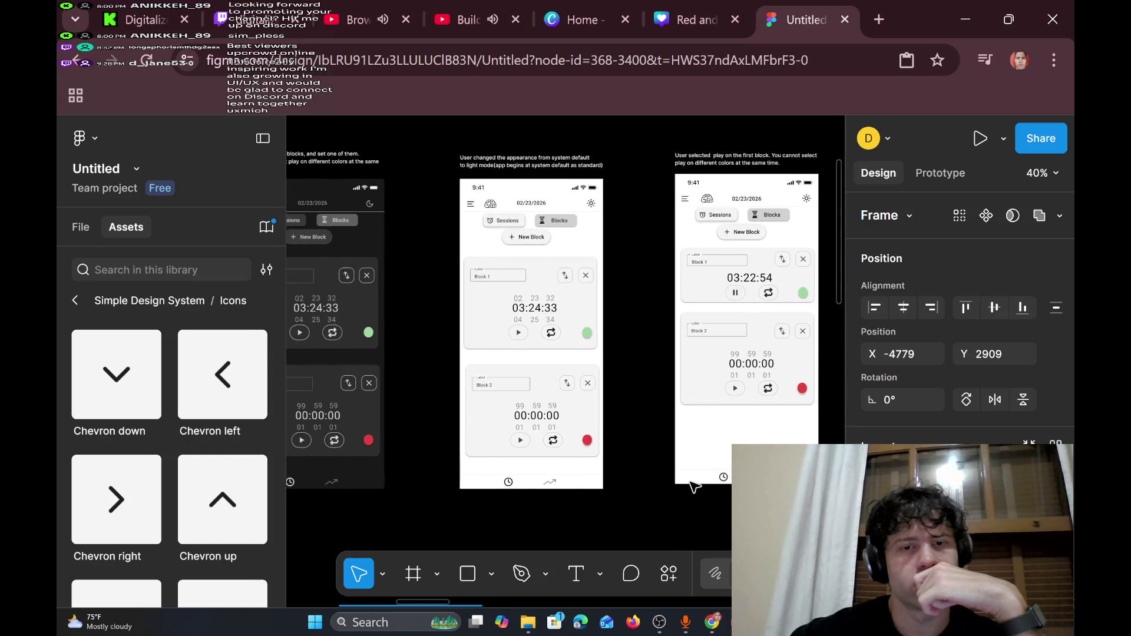
scroll(695, 486, left, 3)
scroll(694, 487, left, 2)
scroll(696, 487, left, 2)
scroll(695, 487, left, 2)
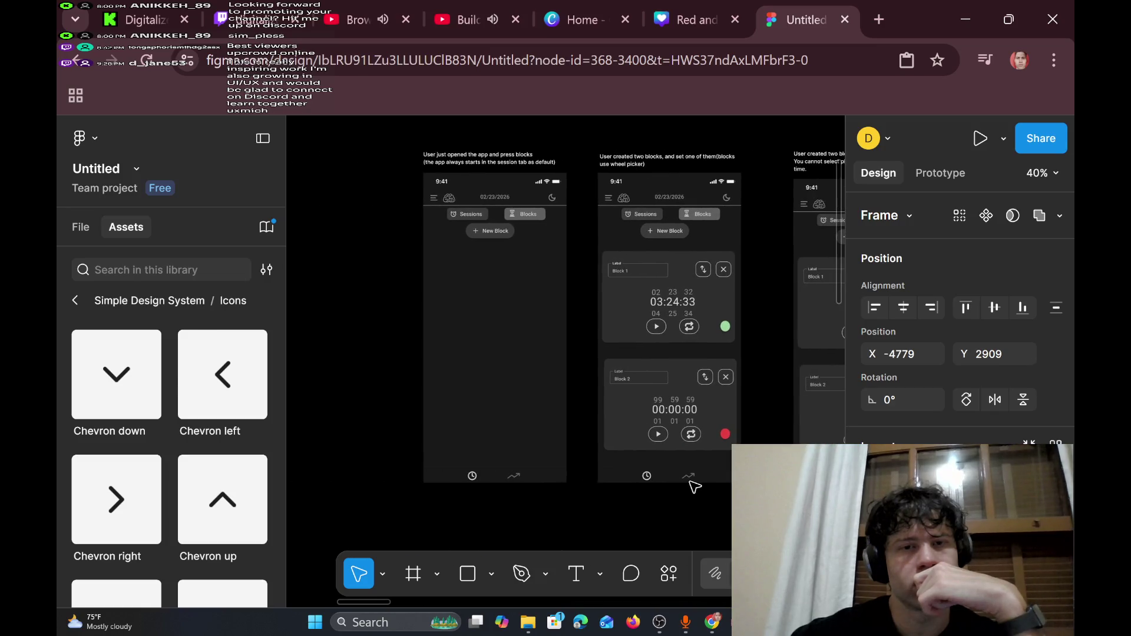
scroll(695, 487, left, 5)
scroll(694, 488, left, 3)
scroll(695, 487, down, 3)
scroll(695, 488, down, 3)
scroll(695, 487, down, 3)
scroll(694, 487, down, 2)
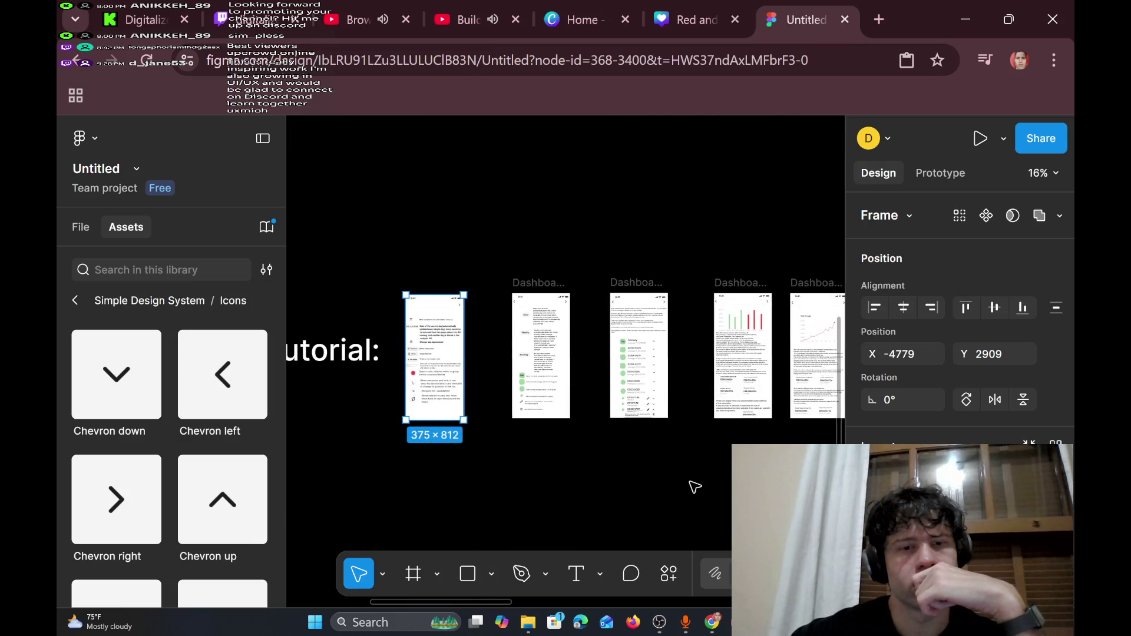
scroll(694, 487, right, 3)
scroll(695, 487, right, 3)
scroll(694, 486, up, 3)
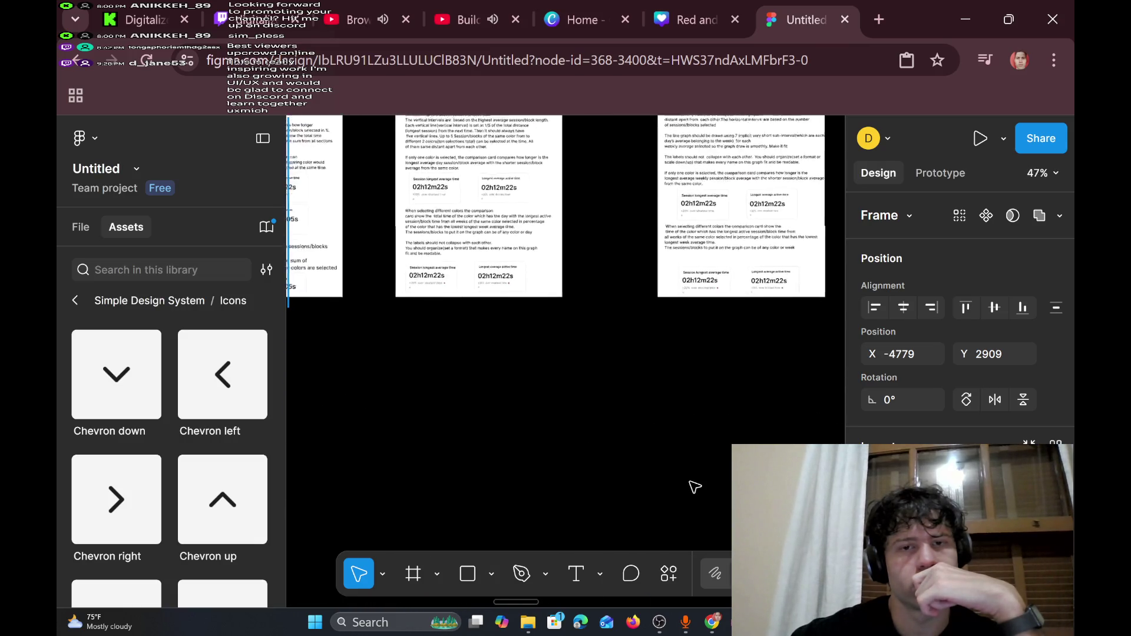
scroll(694, 487, down, 3)
scroll(694, 487, left, 1)
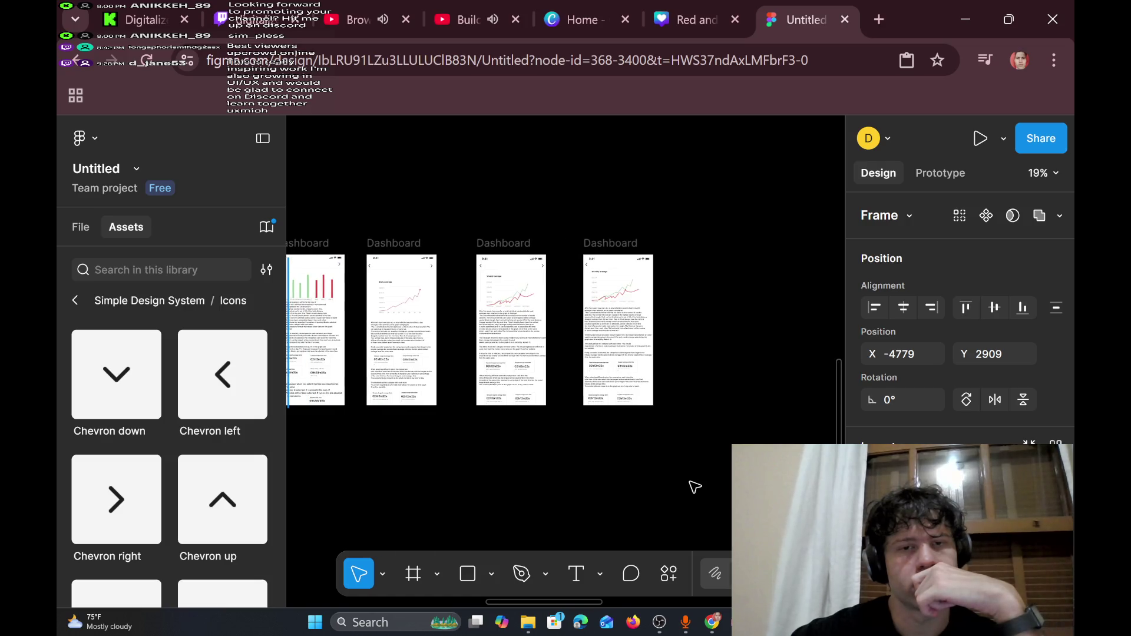
scroll(695, 488, down, 5)
scroll(696, 487, up, 3)
scroll(695, 488, down, 3)
scroll(695, 487, up, 3)
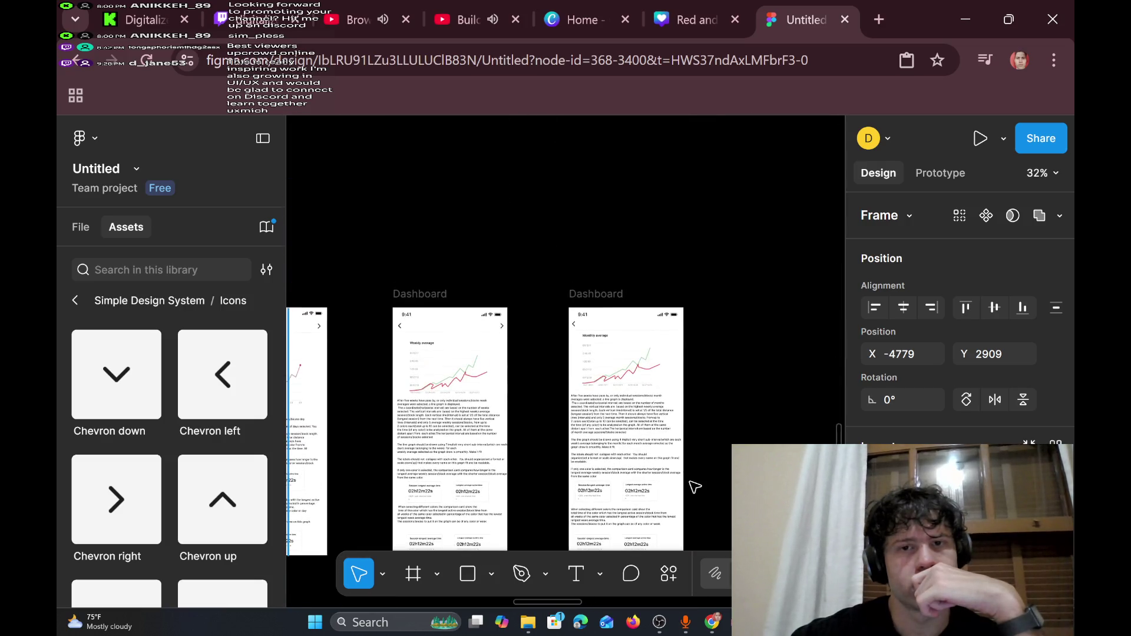
scroll(695, 488, up, 2)
scroll(694, 487, left, 2)
scroll(695, 486, left, 2)
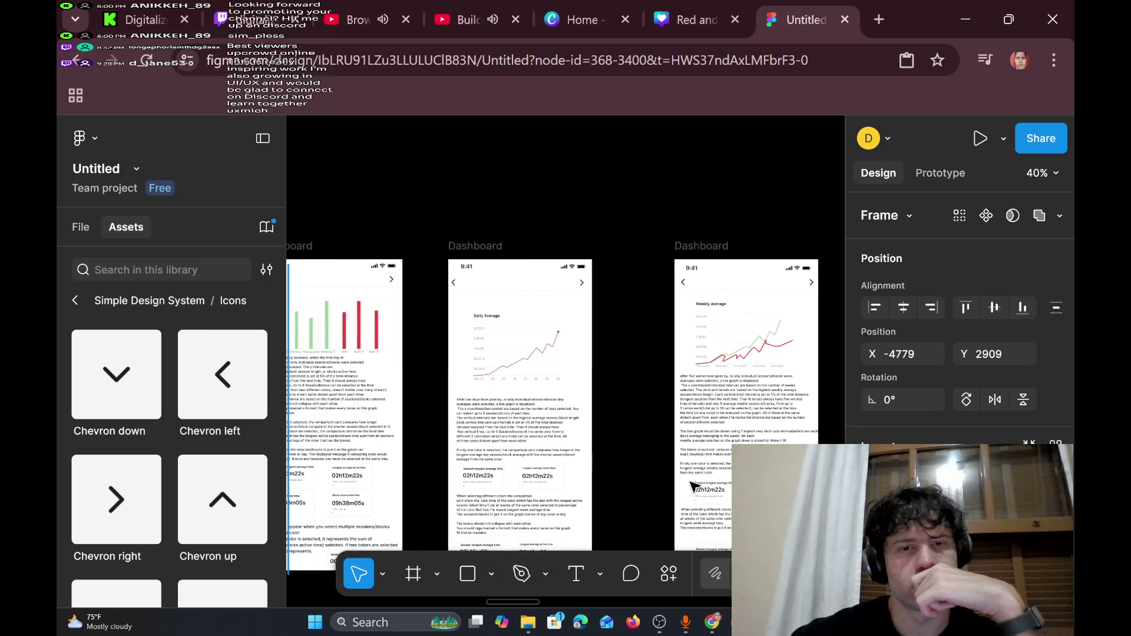
scroll(694, 487, left, 2)
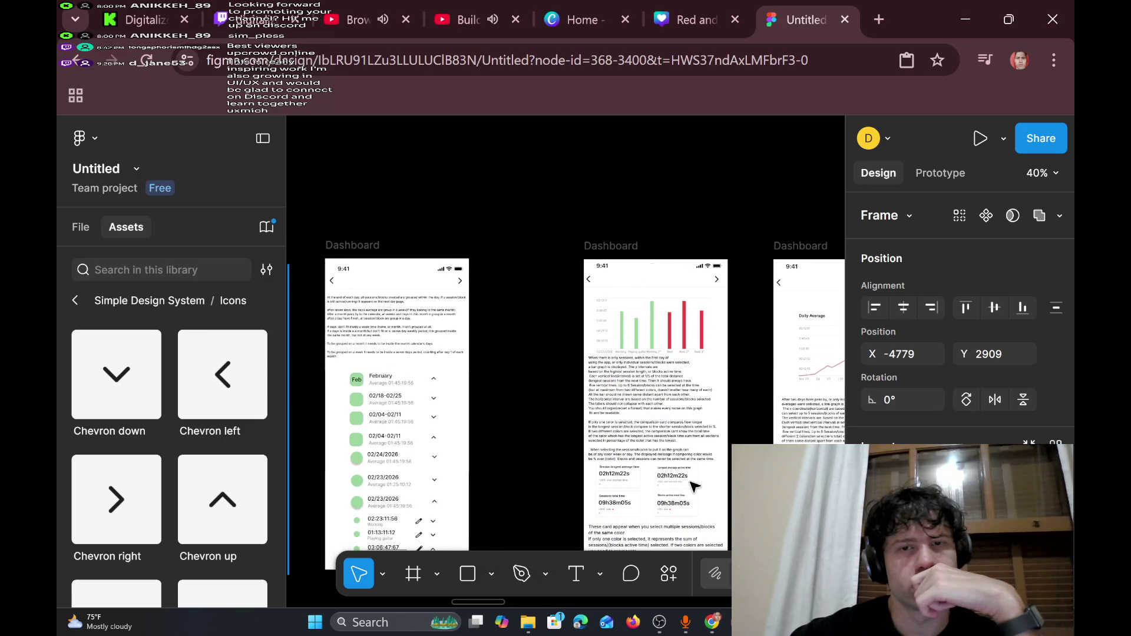
scroll(695, 487, left, 2)
scroll(694, 487, left, 2)
scroll(695, 487, left, 2)
scroll(695, 488, left, 2)
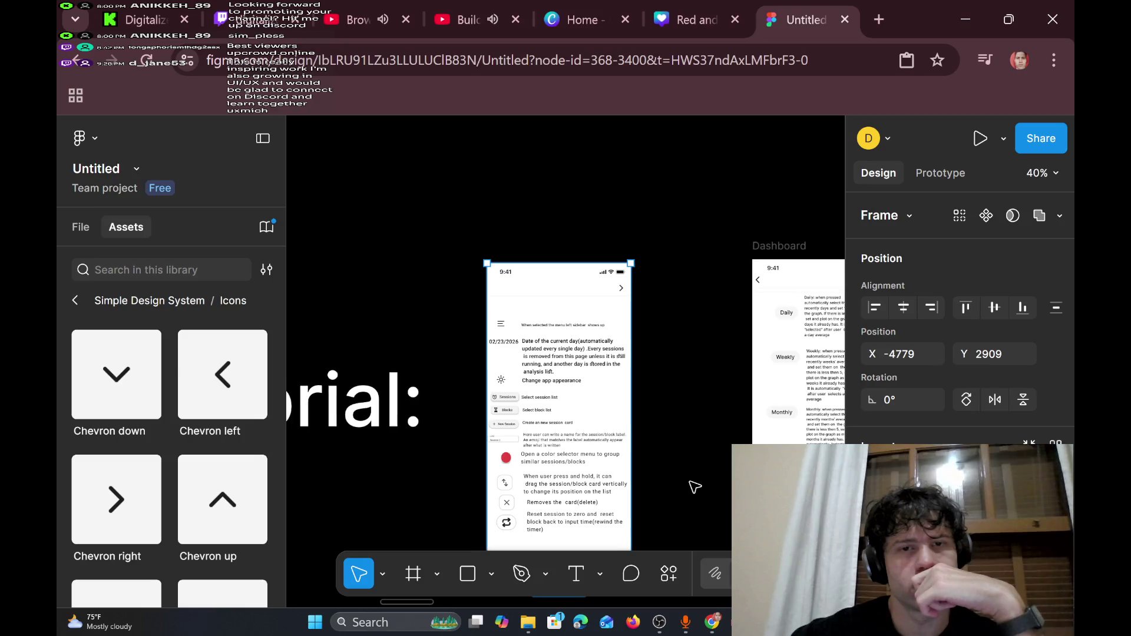
scroll(695, 488, right, 4)
scroll(695, 487, left, 2)
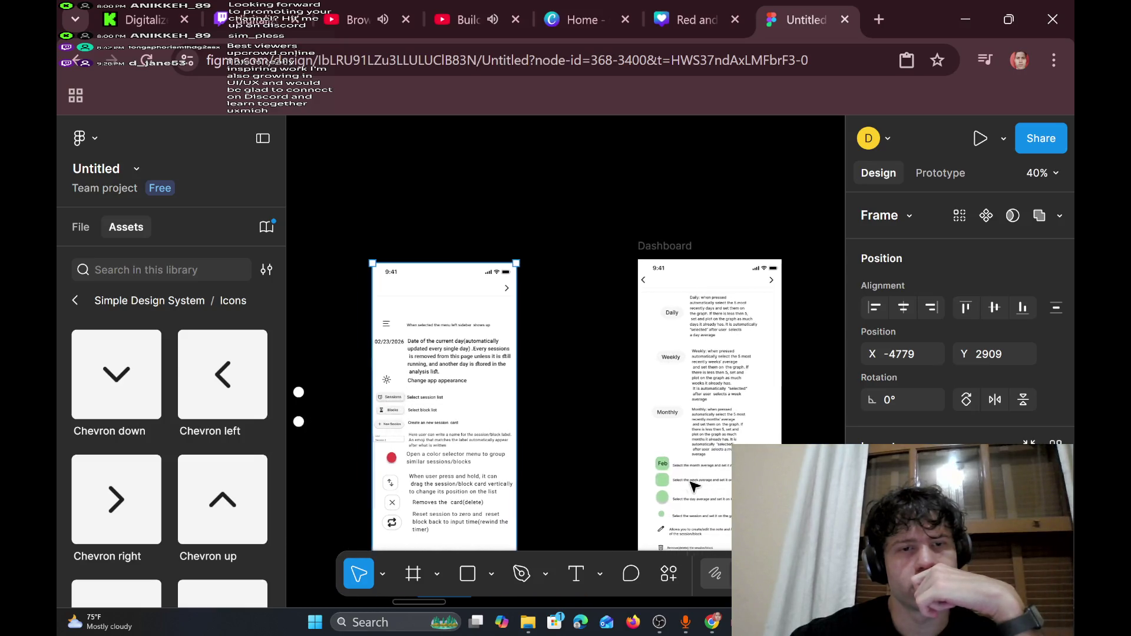
scroll(694, 487, down, 2)
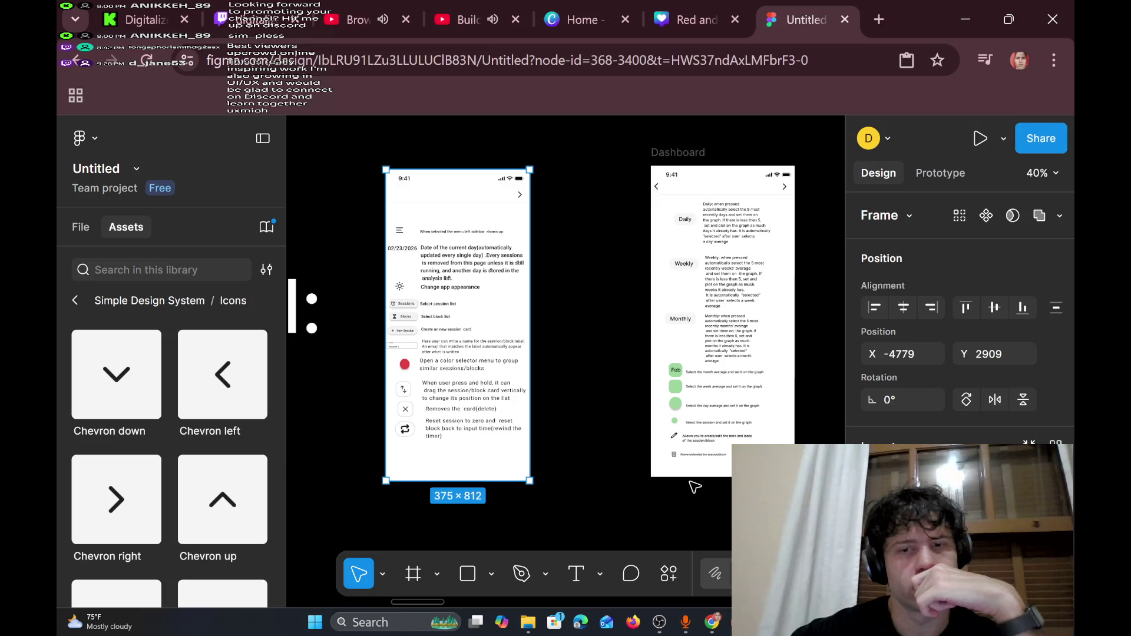
scroll(695, 486, right, 9)
scroll(695, 488, left, 1)
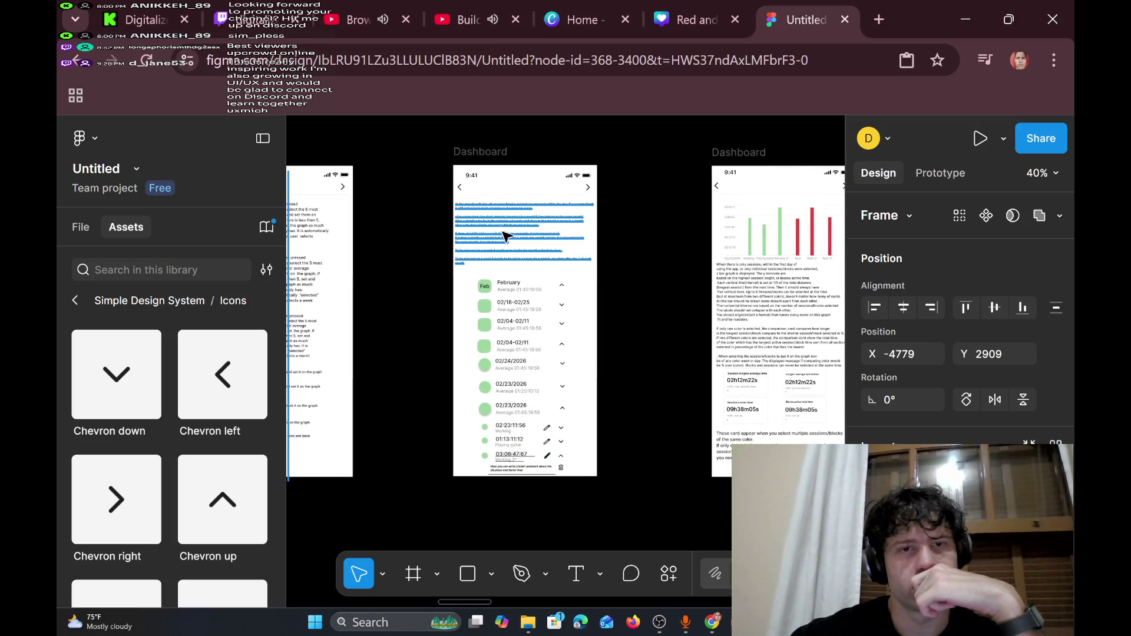
scroll(576, 291, right, 5)
scroll(576, 291, right, 2)
scroll(576, 291, right, 1)
scroll(575, 291, right, 5)
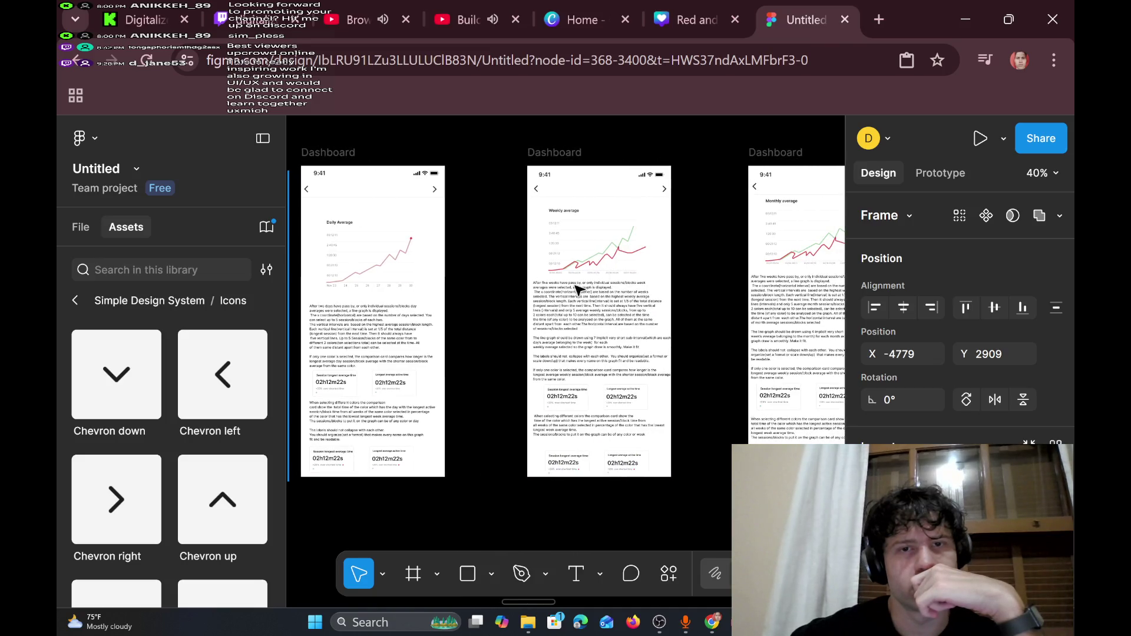
ctrl+scroll(575, 291, up, 1)
scroll(575, 292, right, 5)
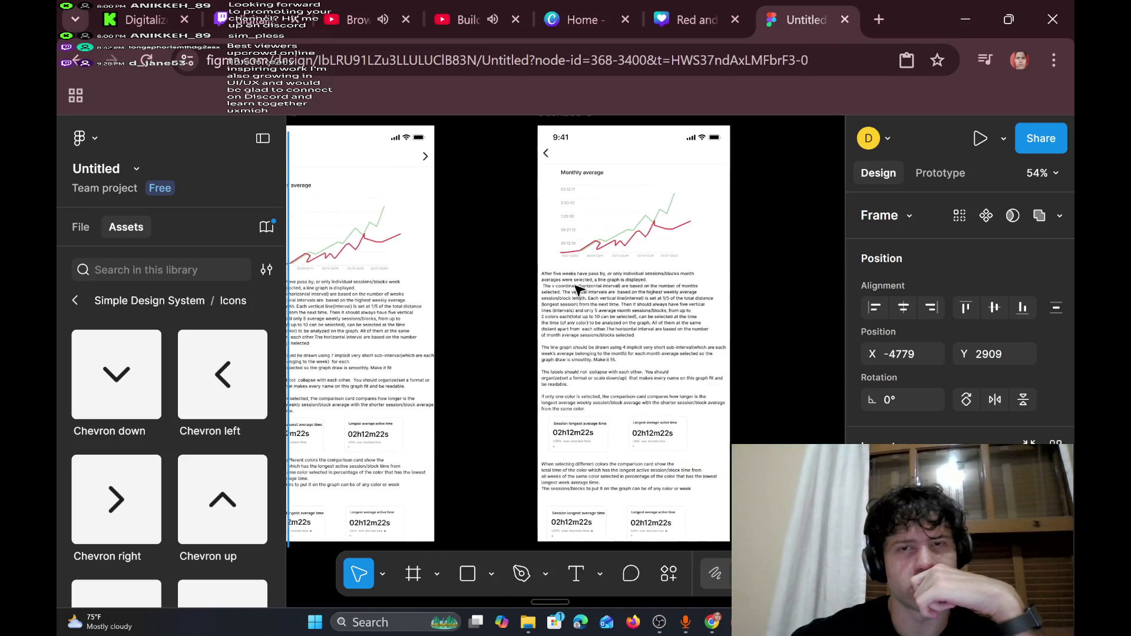
ctrl+scroll(576, 291, up, 2)
scroll(575, 291, left, 5)
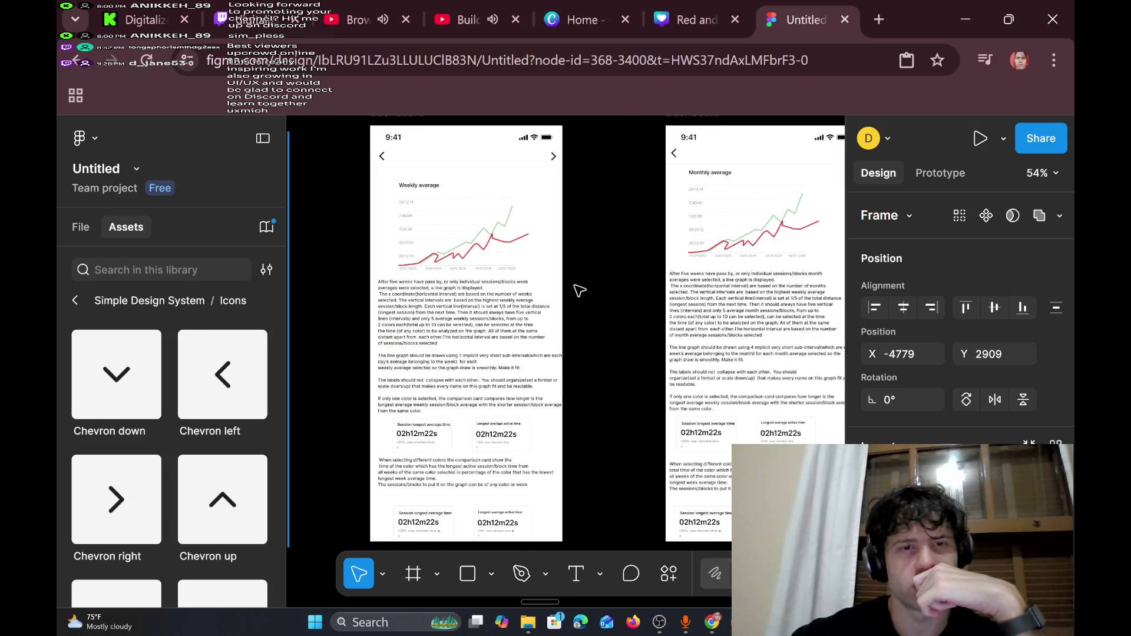
scroll(576, 290, left, 3)
scroll(579, 290, left, 2)
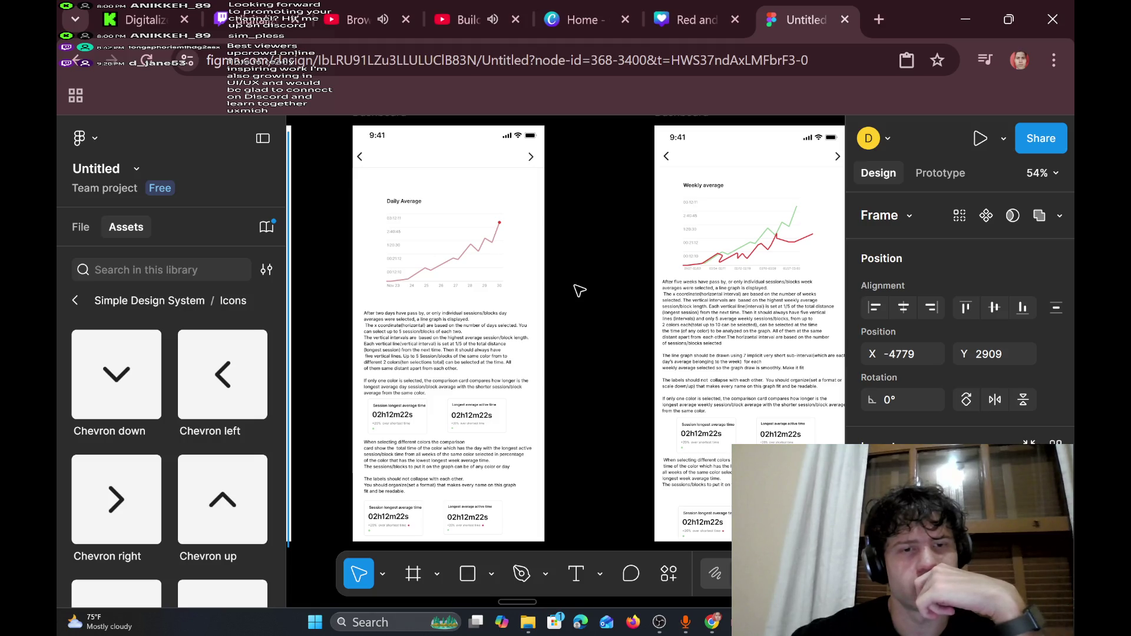
scroll(579, 291, up, 3)
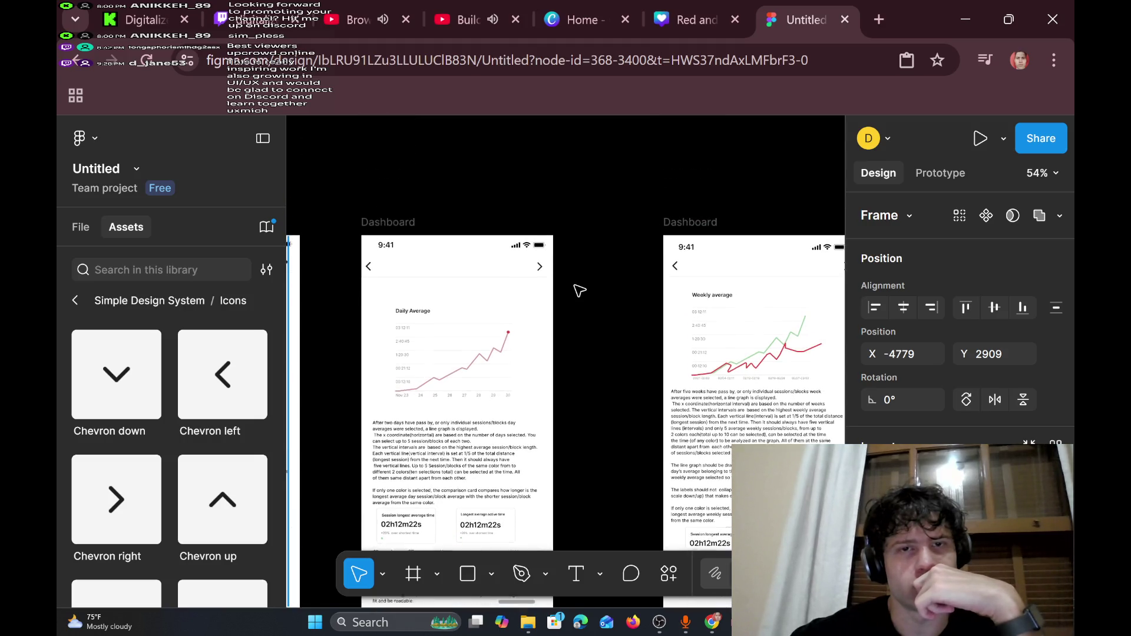
scroll(579, 291, right, 2)
scroll(579, 291, right, 1)
scroll(579, 291, left, 1)
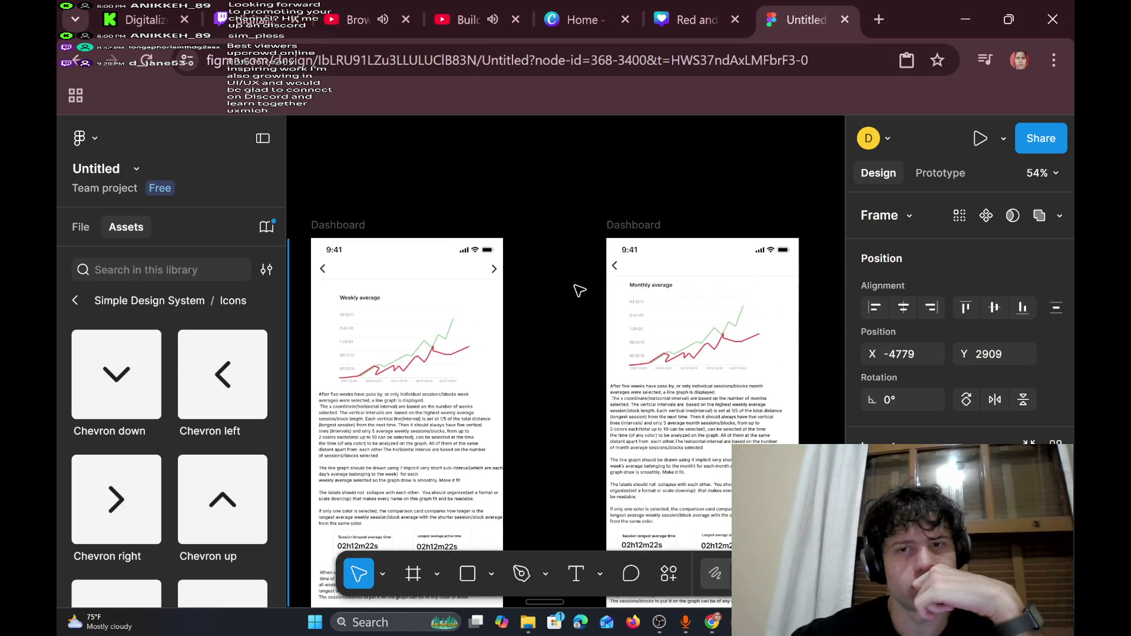
scroll(579, 291, right, 3)
scroll(579, 291, right, 10)
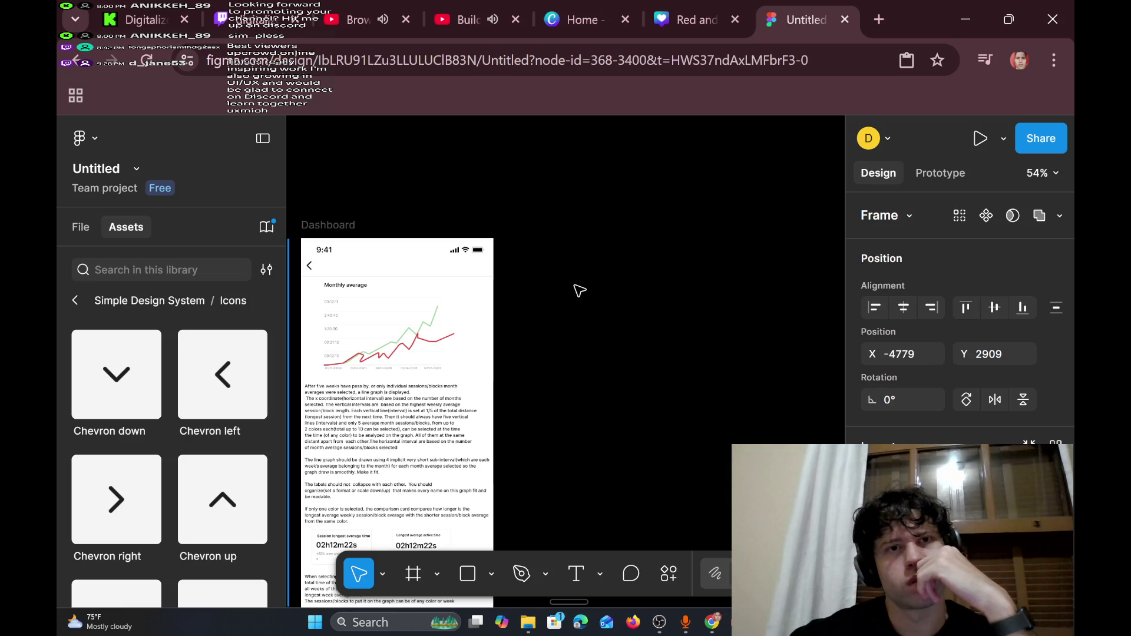
scroll(579, 290, left, 3)
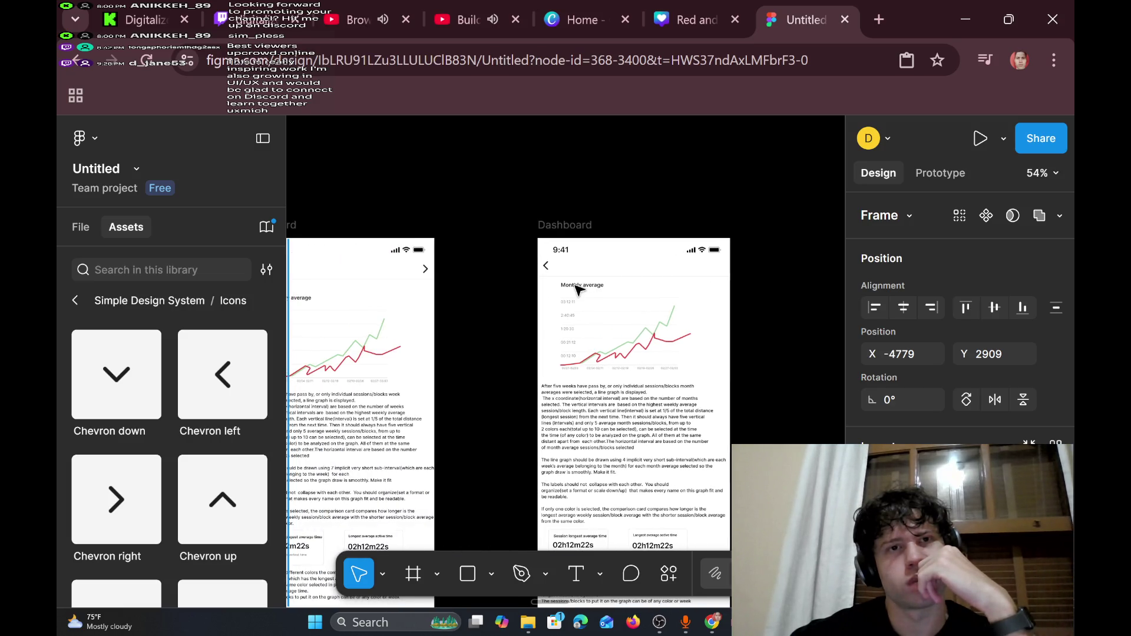
scroll(575, 290, left, 1)
scroll(578, 290, left, 1)
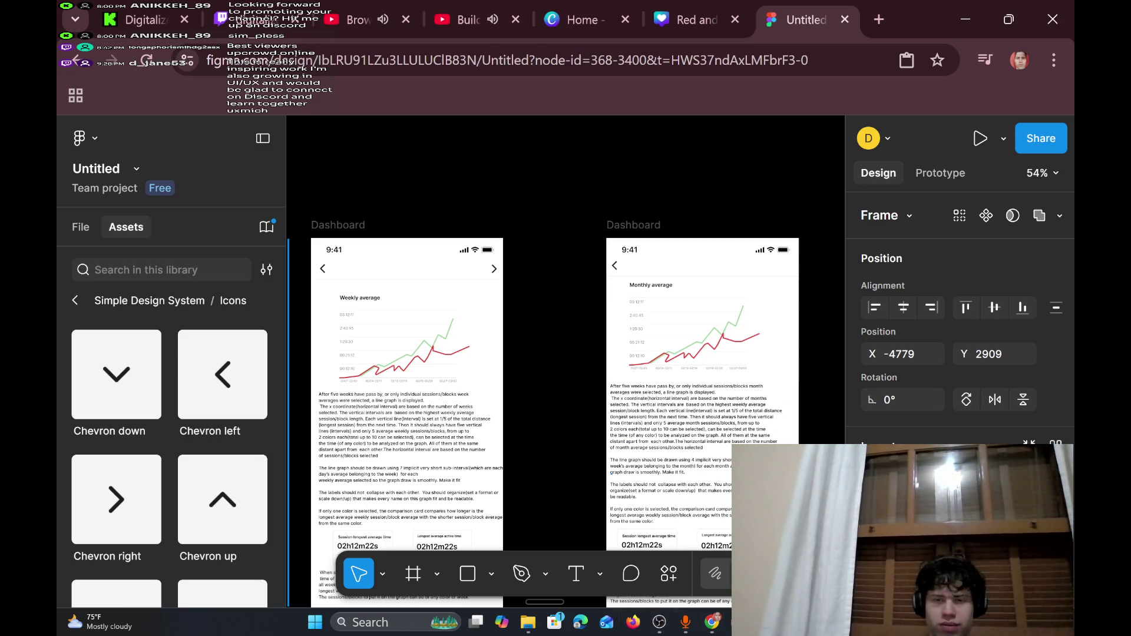
mouse_move(660, 622)
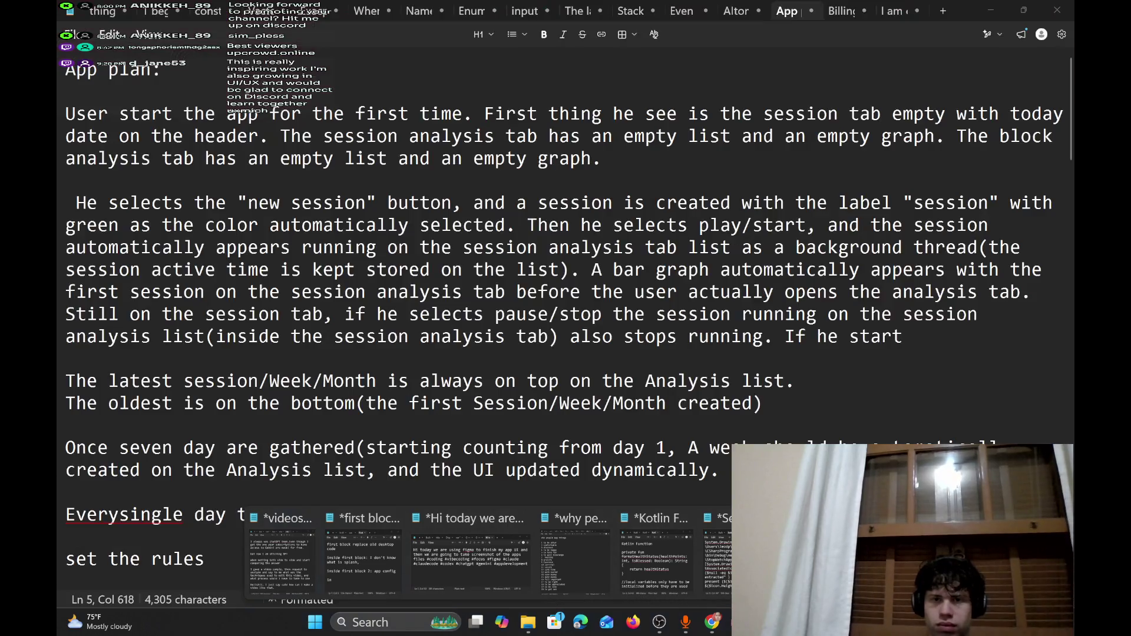
Bring the Notepad app-plan window to the front from the taskbar.
click(795, 548)
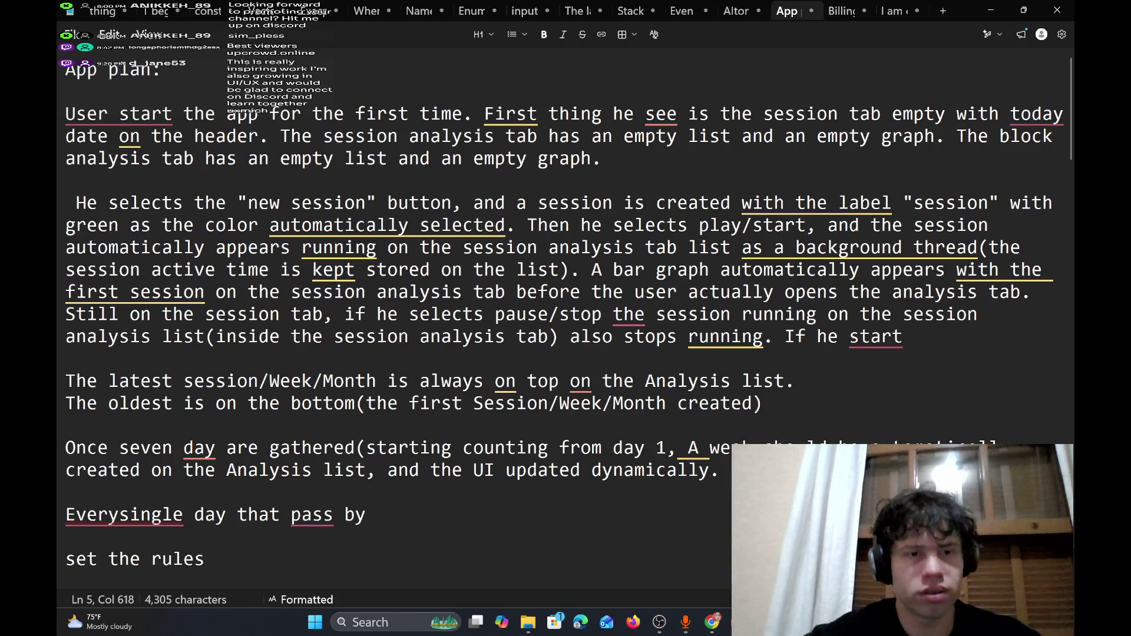
Move the cursor down to the empty line after the paragraph in the app plan.
key(Down)
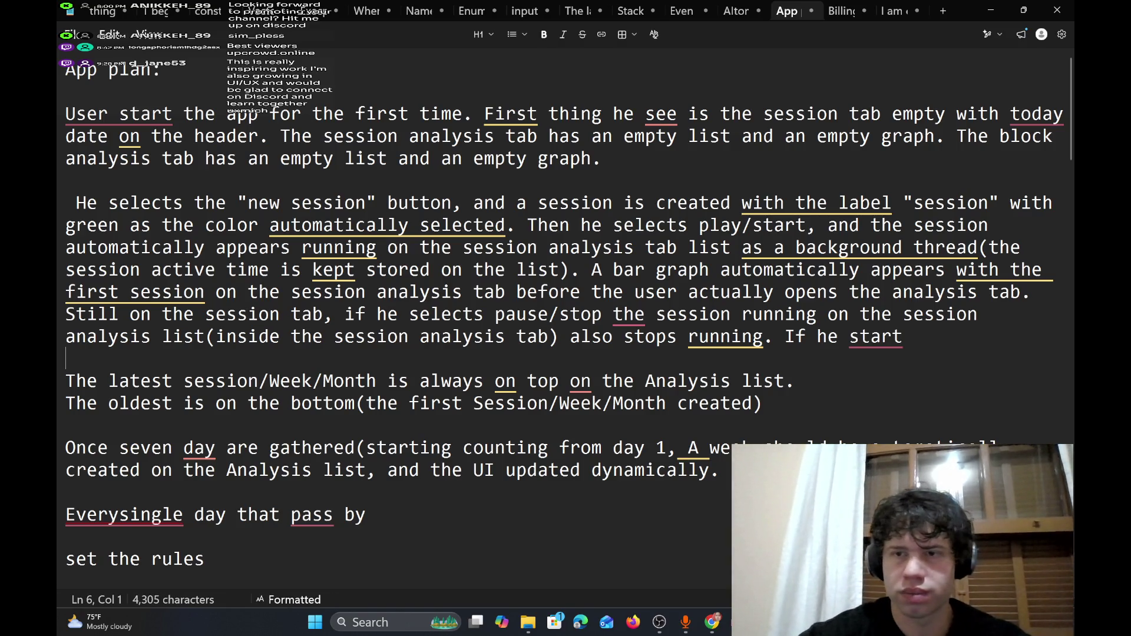
Erase the unfinished 'If he c...' fragment at the end of the session paragraph.
key(Left)
key(BackSpace)
key(BackSpace)
key(BackSpace)
key(BackSpace)
key(BackSpace)
key(BackSpace)
key(BackSpace)
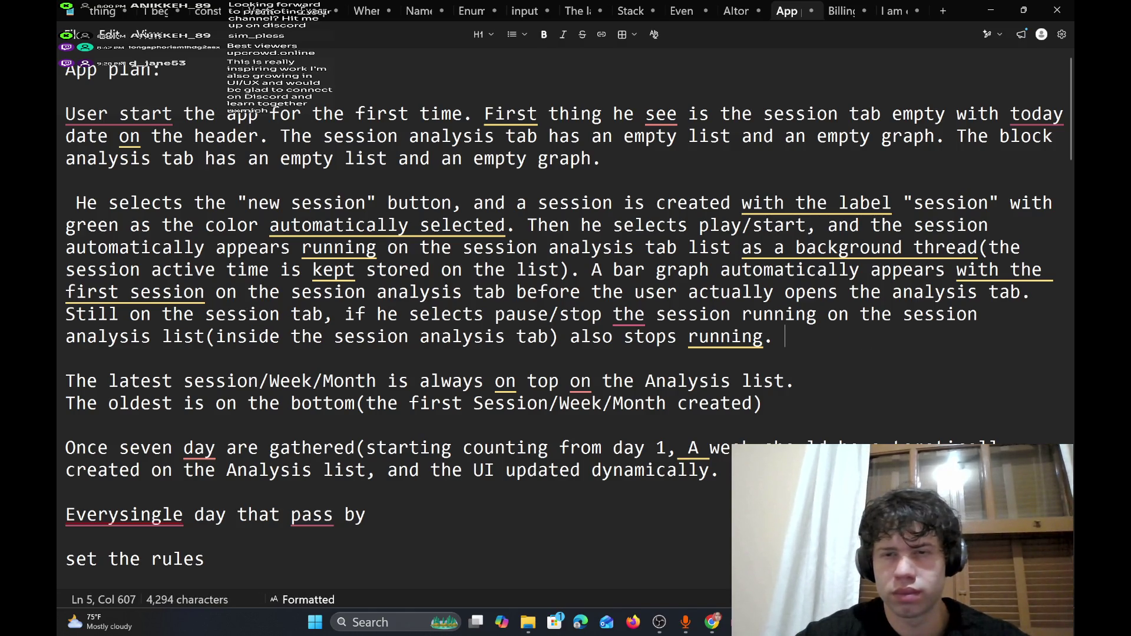
text(If he sa)
key(BackSpace)
key(BackSpace)
text(tart the)
key(BackSpace)
key(BackSpace)
key(BackSpace)
key(BackSpace)
key(BackSpace)
key(BackSpace)
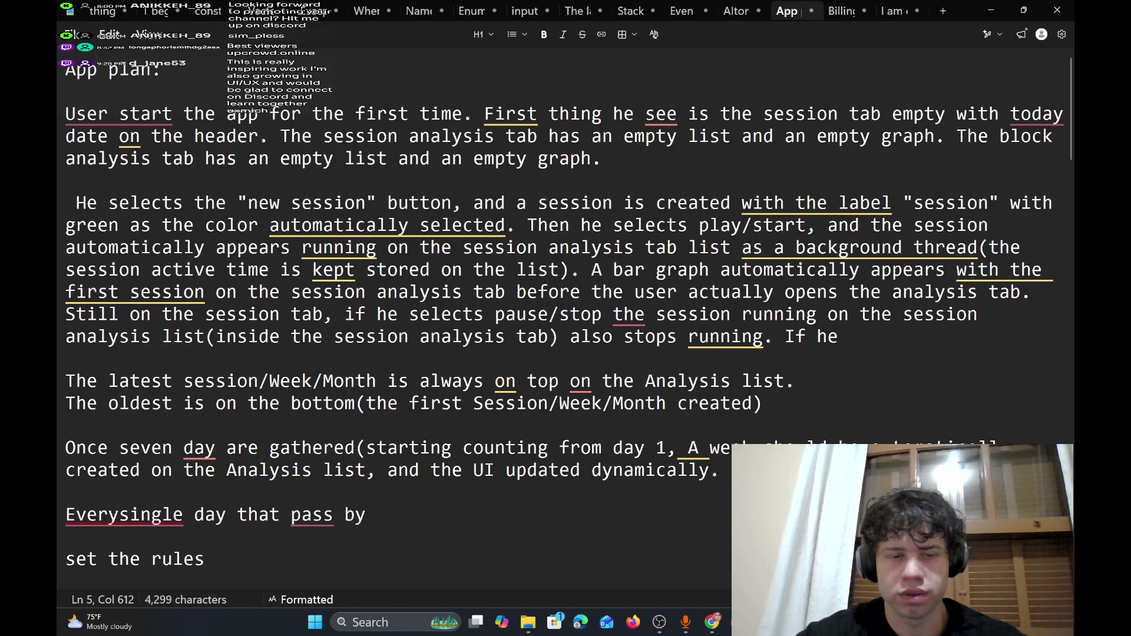
text(c)
key(BackSpace)
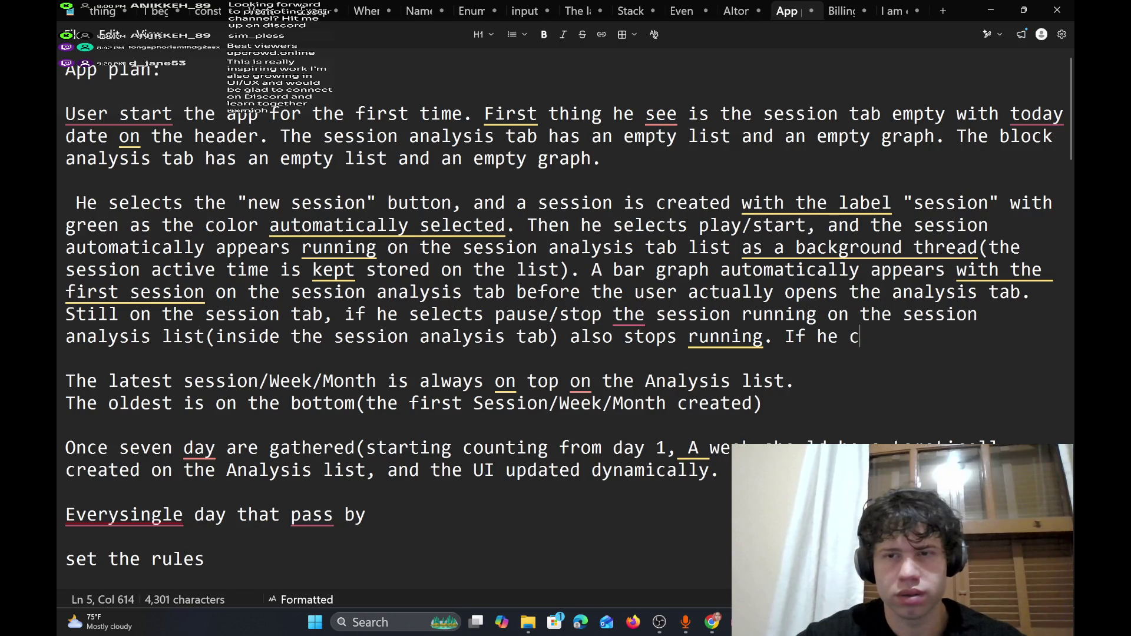
key(BackSpace)
key(BackSpace)
key(BackSpace)
text(u)
key(BackSpace)
text(user crete)
key(BackSpace)
key(BackSpace)
key(BackSpace)
text(eae)
Write that if the user changes the color (lets say red) the graph and tab colors are updated.
key(BackSpace)
text(the ")
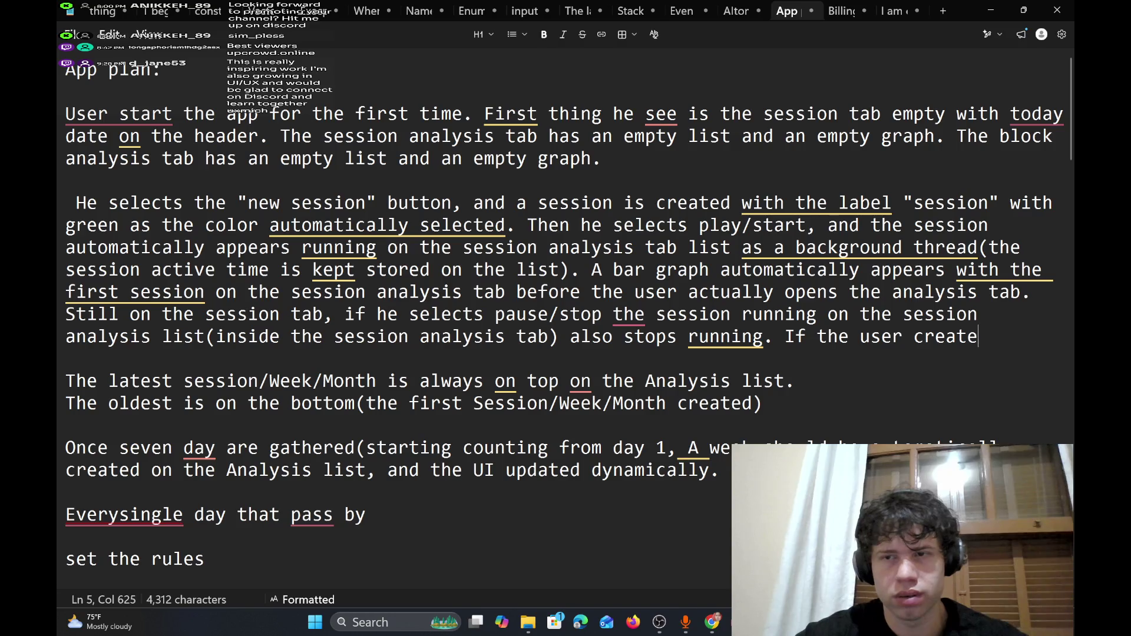
text(new)
key(BackSpace)
text(ne)
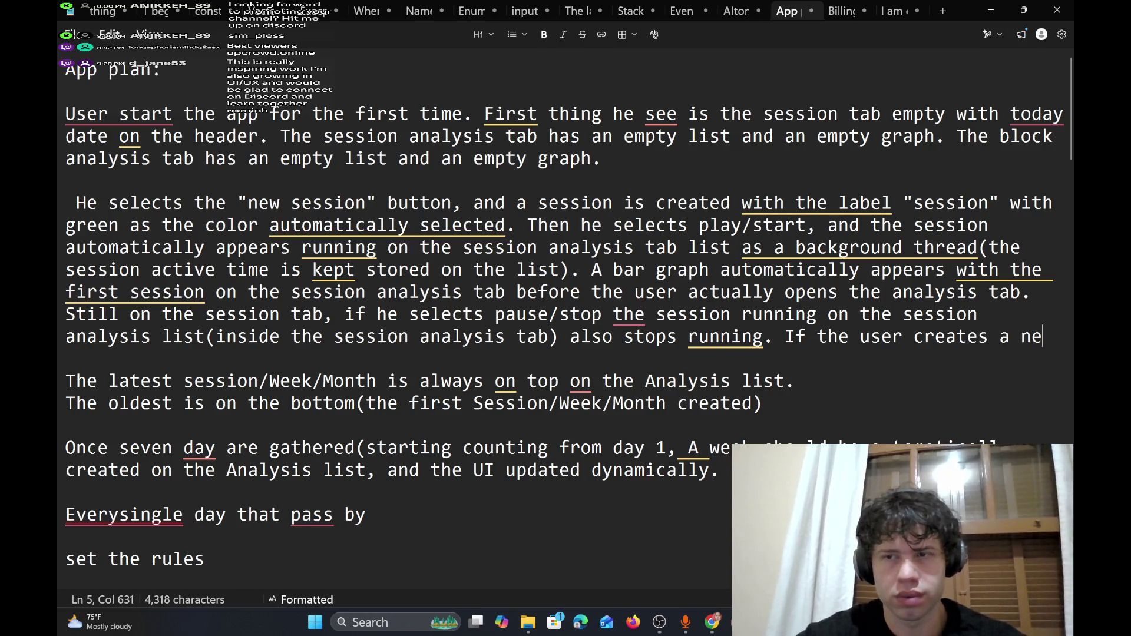
text(w session)
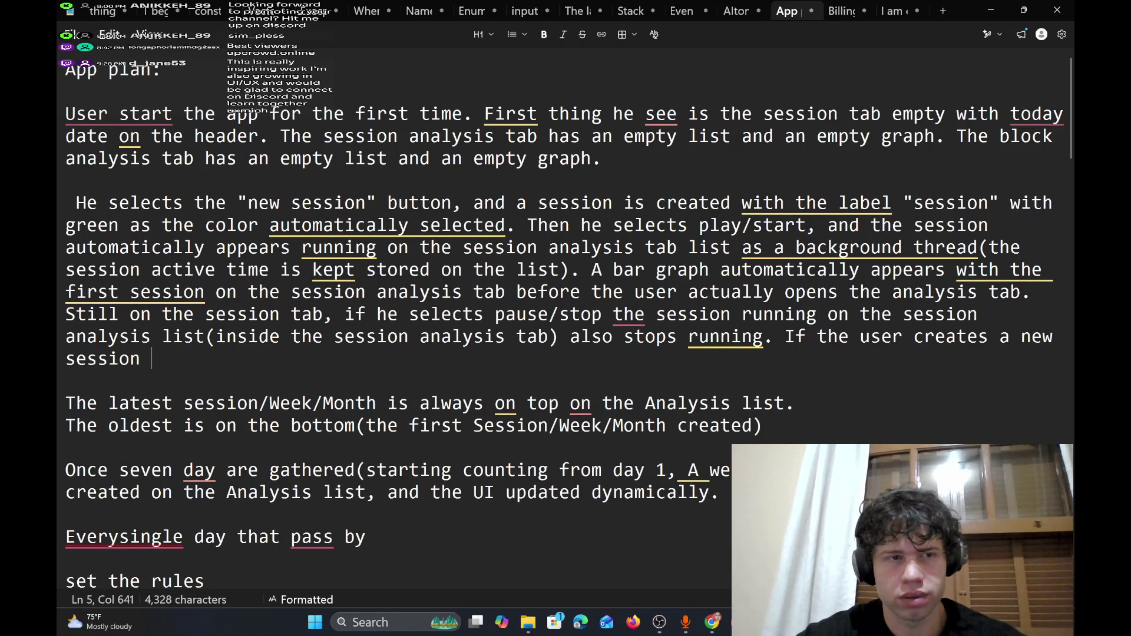
key(BackSpace)
key(BackSpace)
key(BackSpace)
key(BackSpace)
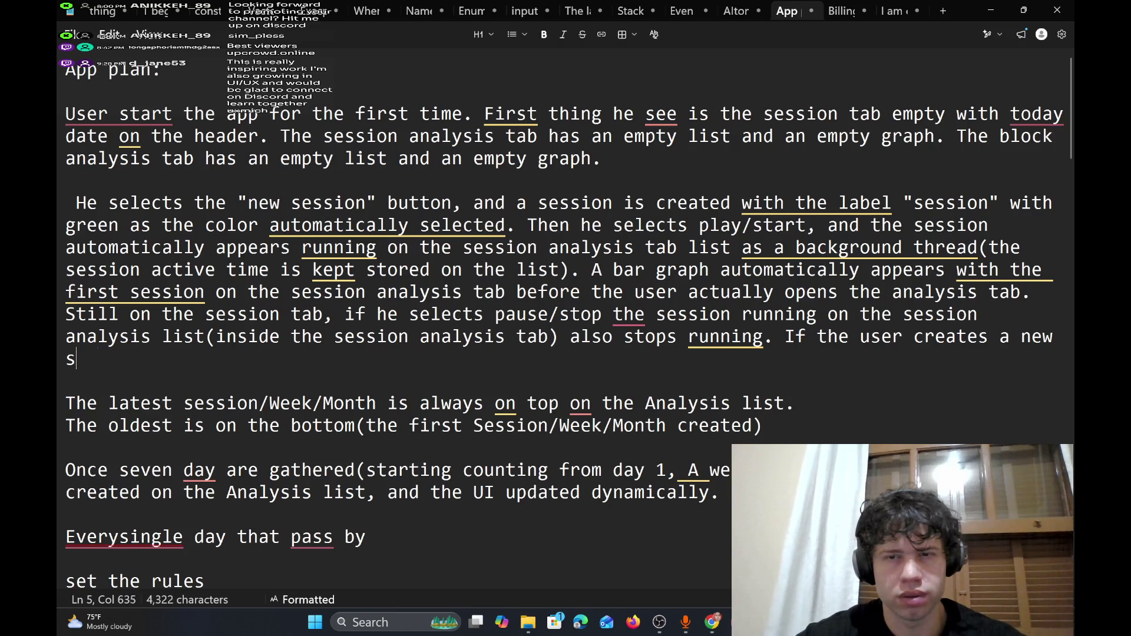
key(BackSpace)
key(BackSpace)
key(BackSpace)
key(BackSpace)
key(BackSpace)
key(BackSpace)
key(BackSpace)
key(BackSpace)
key(BackSpace)
key(BackSpace)
key(BackSpace)
text(changes the )
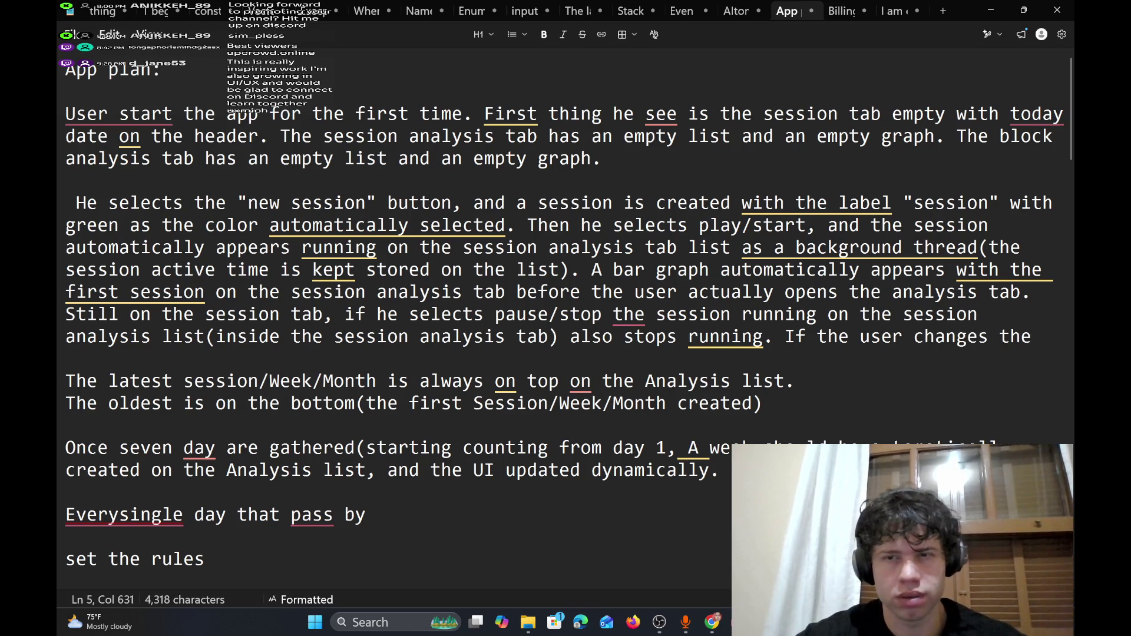
text(color()
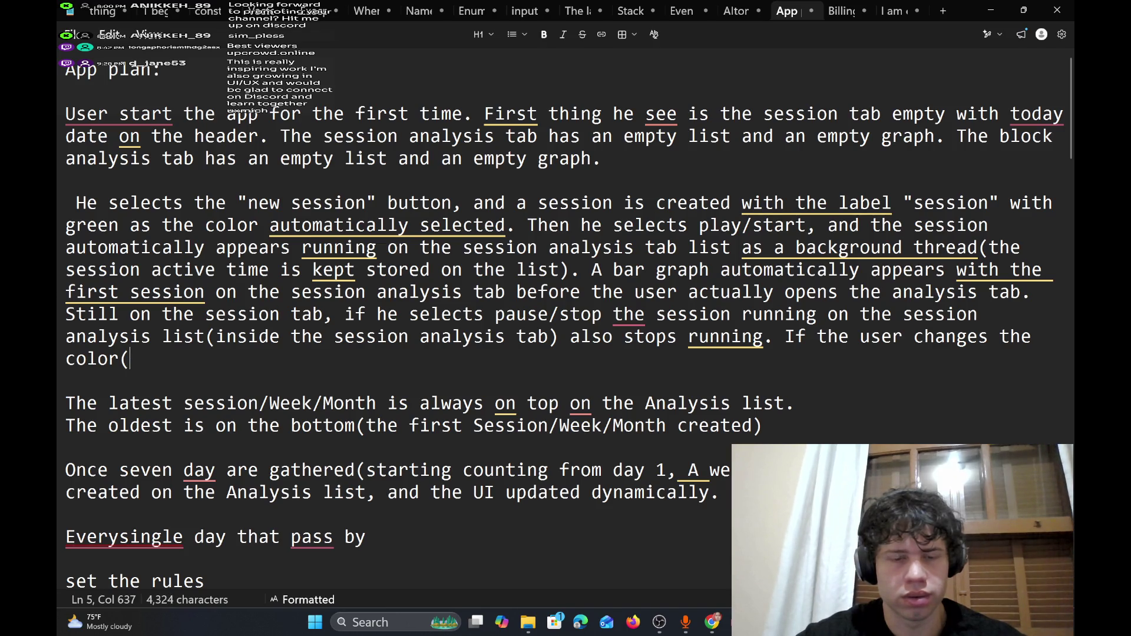
text(lets say red) than the c)
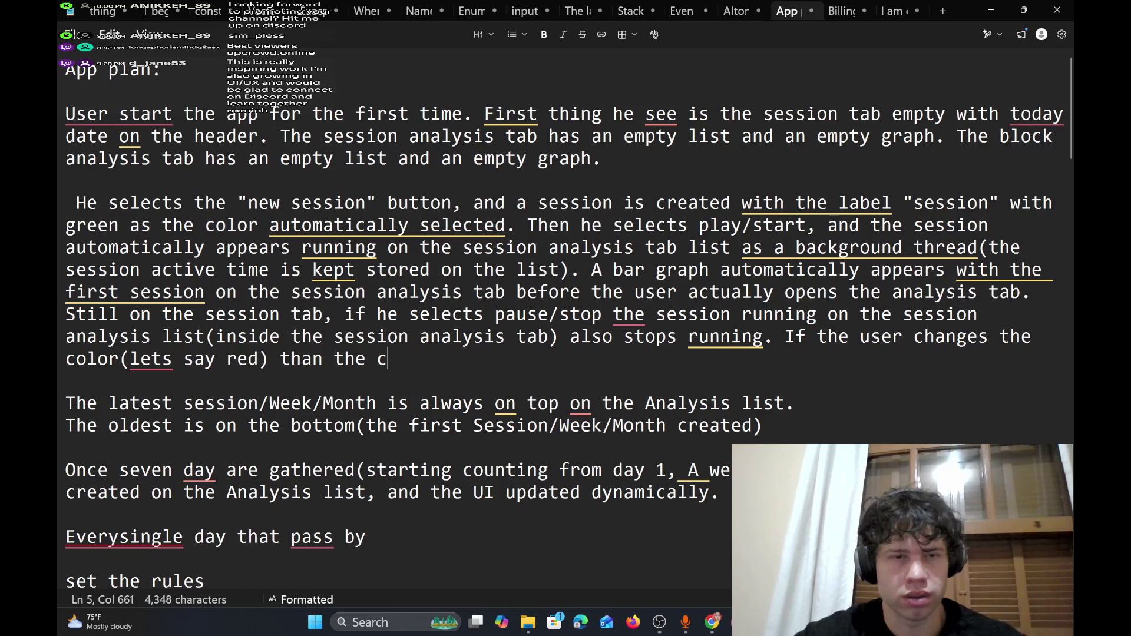
text(olor)
text( of the graph)
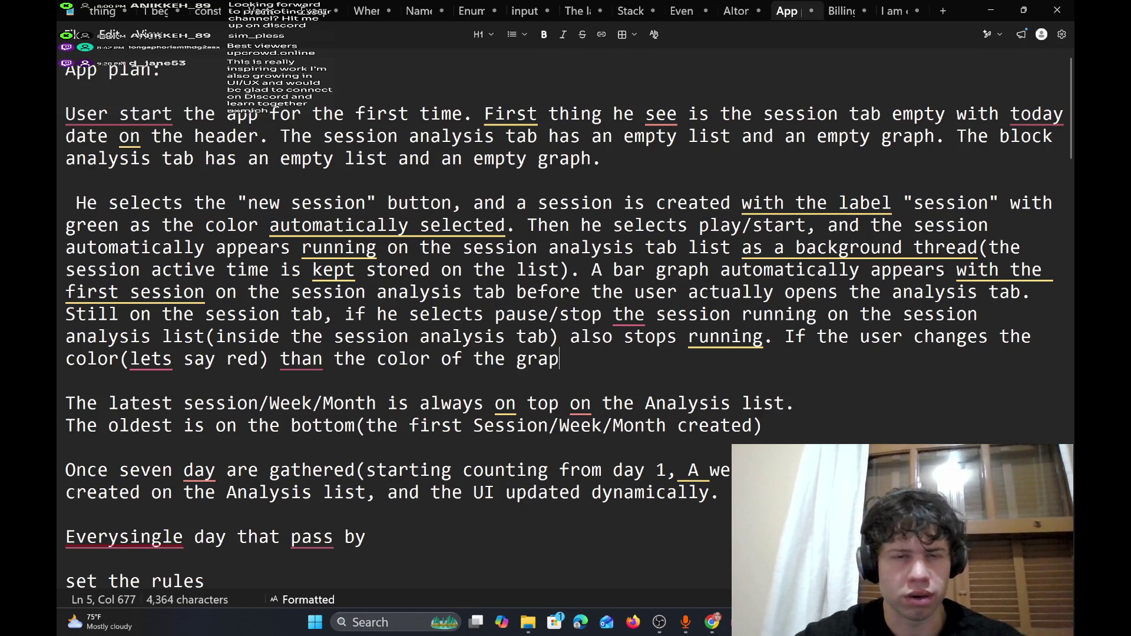
text( and the tab)
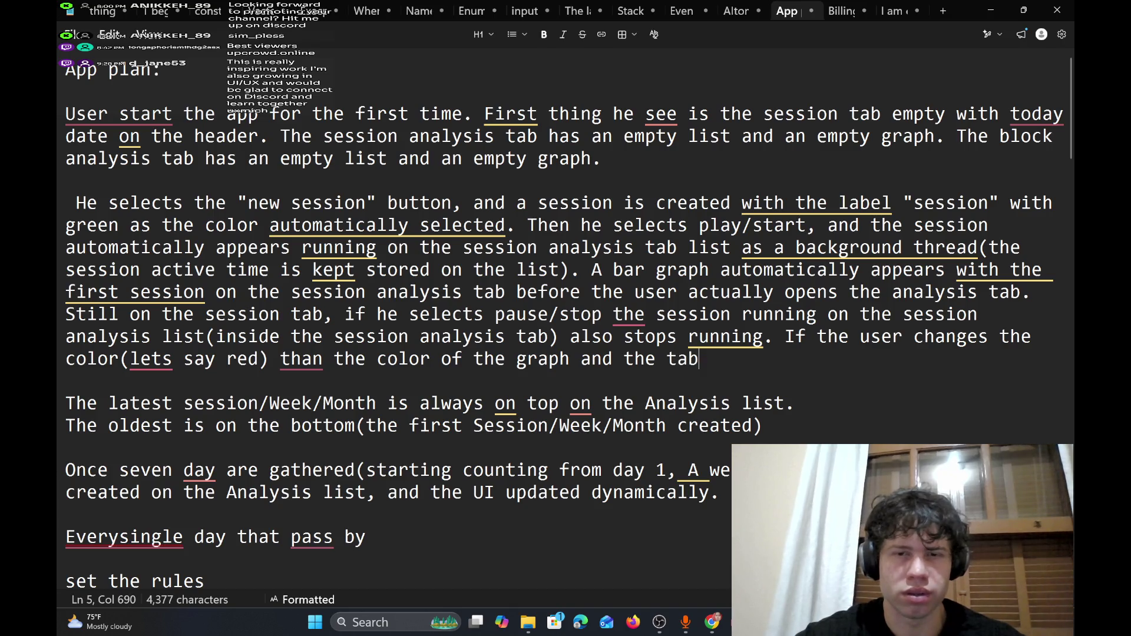
text( is upda)
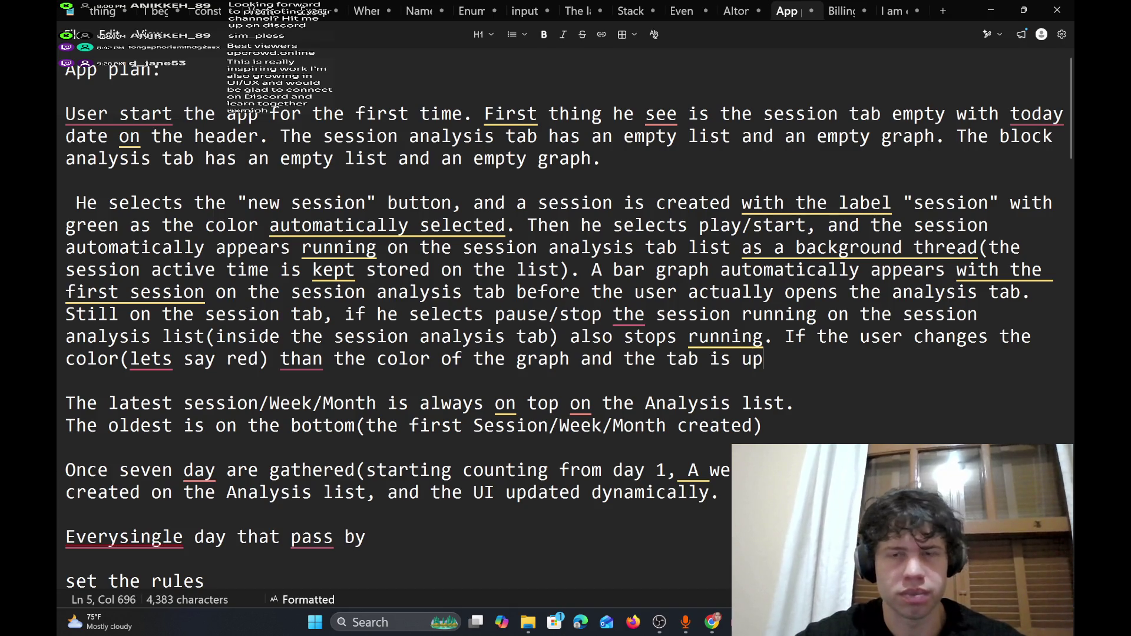
text(tes)
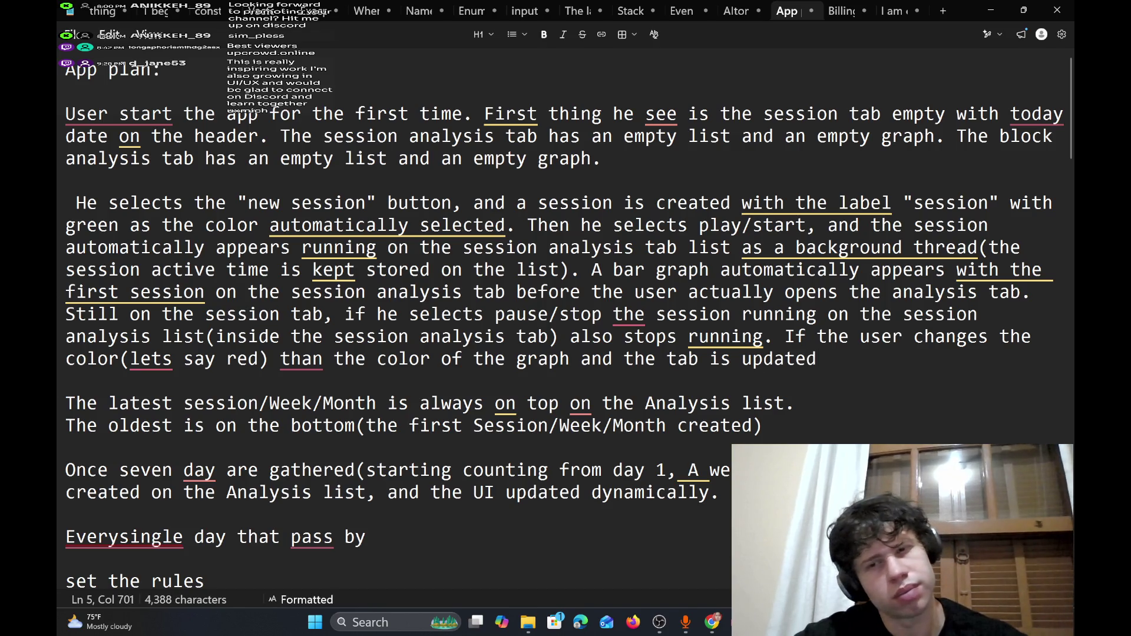
click(722, 357)
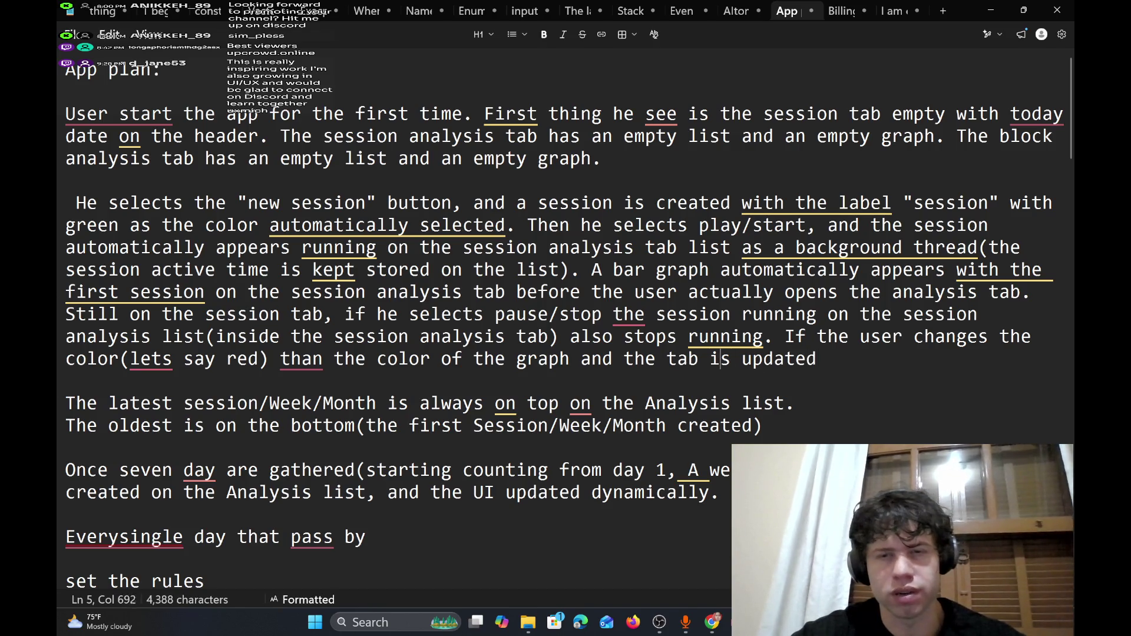
Replace the word 'tab' and correct the mistyped end of the colour-change sentence.
key(BackSpace)
key(BackSpace)
key(BackSpace)
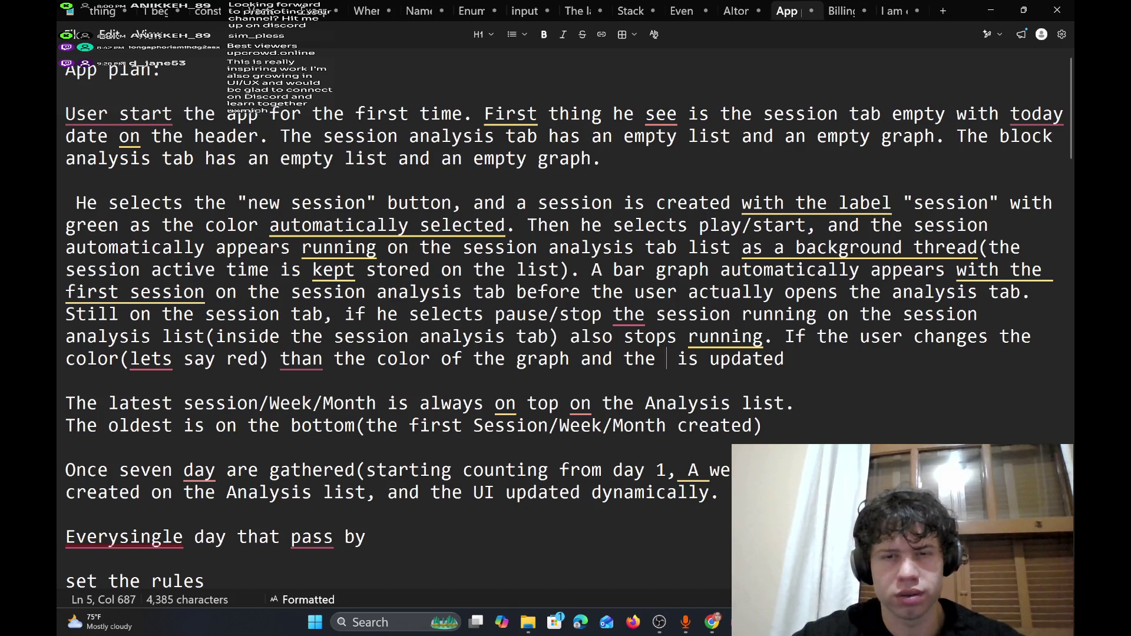
text(list element)
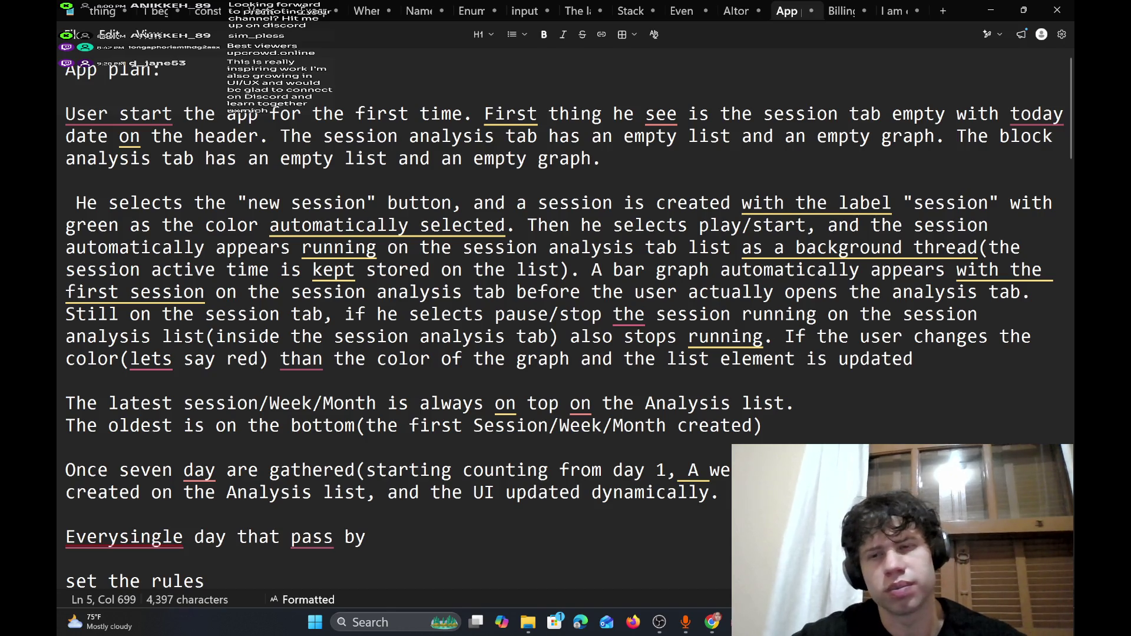
key(End)
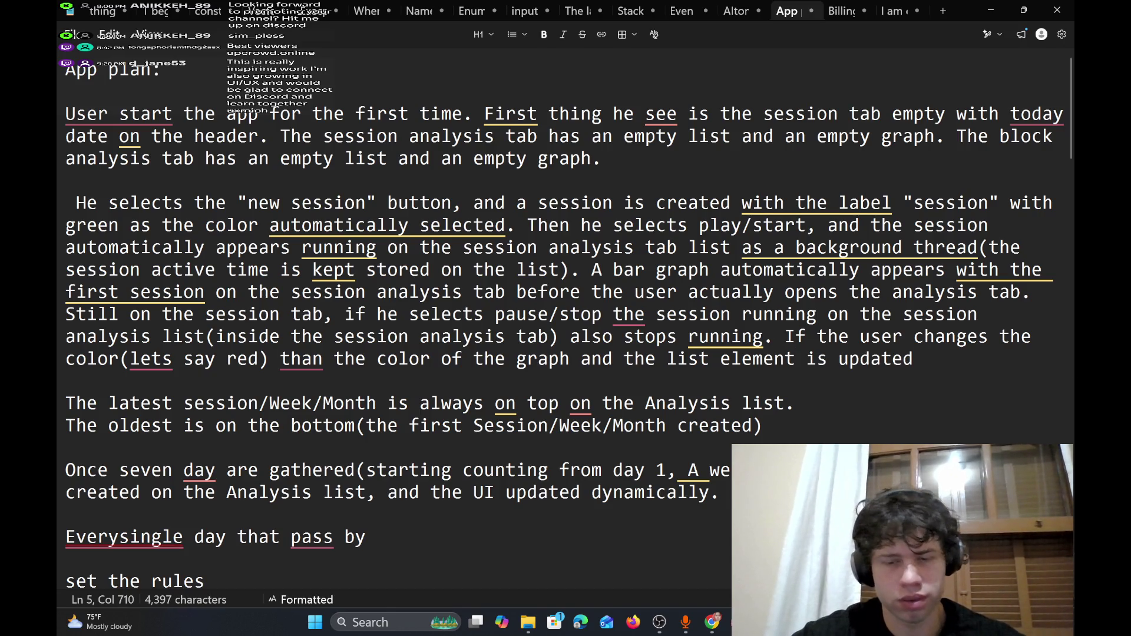
text((that why )
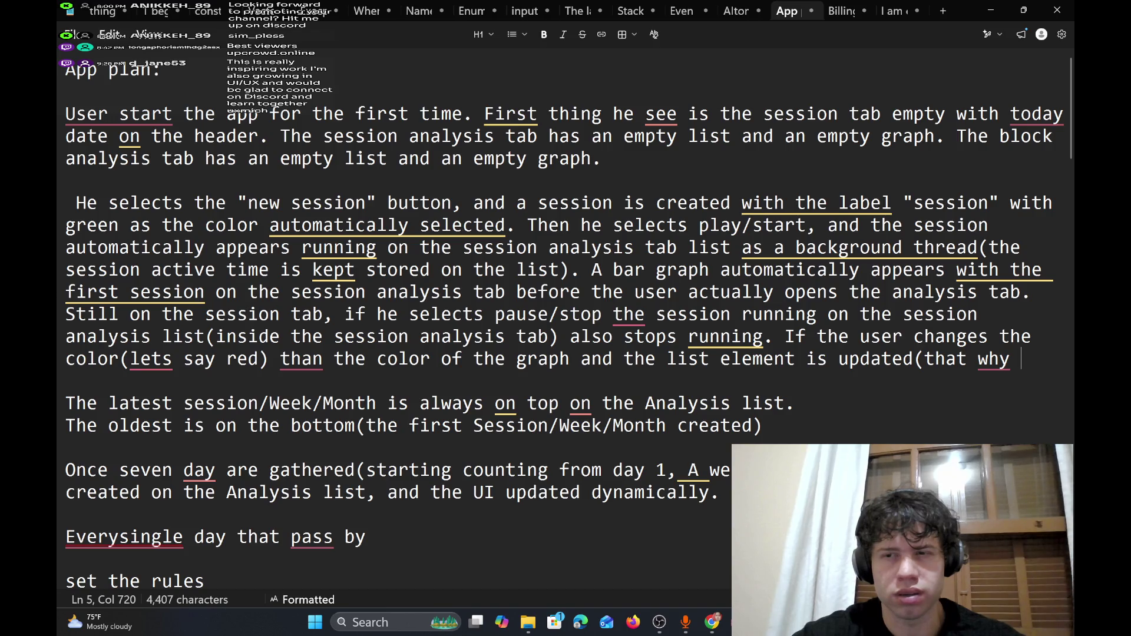
text(in the first day crate)
key(BackSpace)
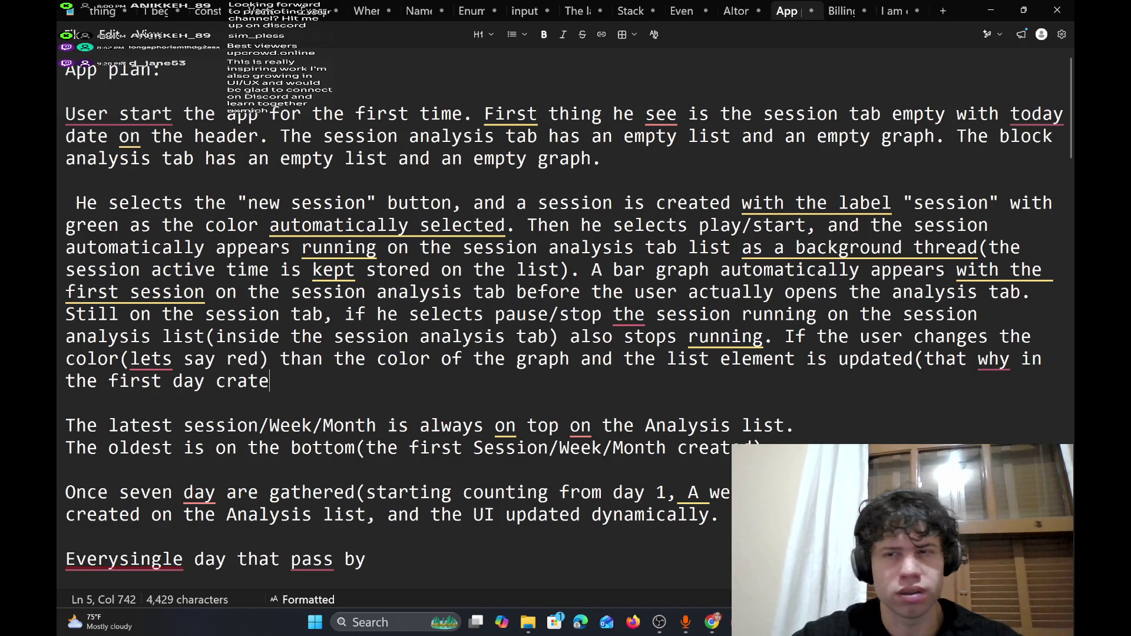
key(BackSpace)
key(BackSpace)
key(BackSpace)
key(BackSpace)
key(BackSpace)
key(BackSpace)
key(BackSpace)
key(BackSpace)
key(BackSpace)
key(BackSpace)
Add the parenthetical that a same-day block session can't be grouped into any category yet.
key(BackSpace)
text(is)
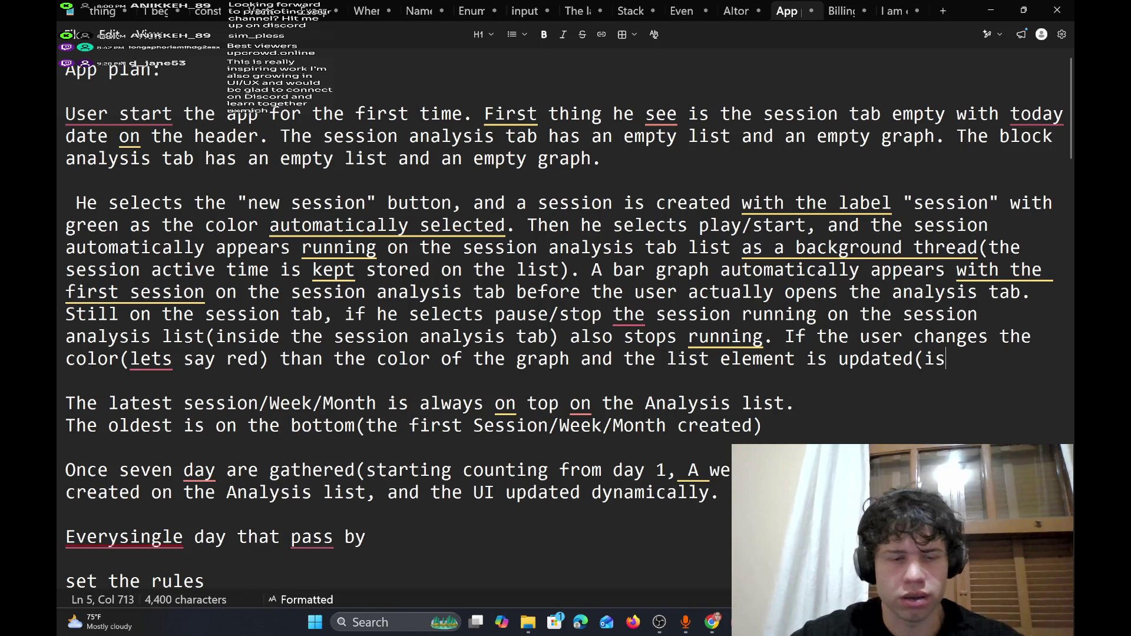
key(BackSpace)
key(BackSpace)
text(that is why )
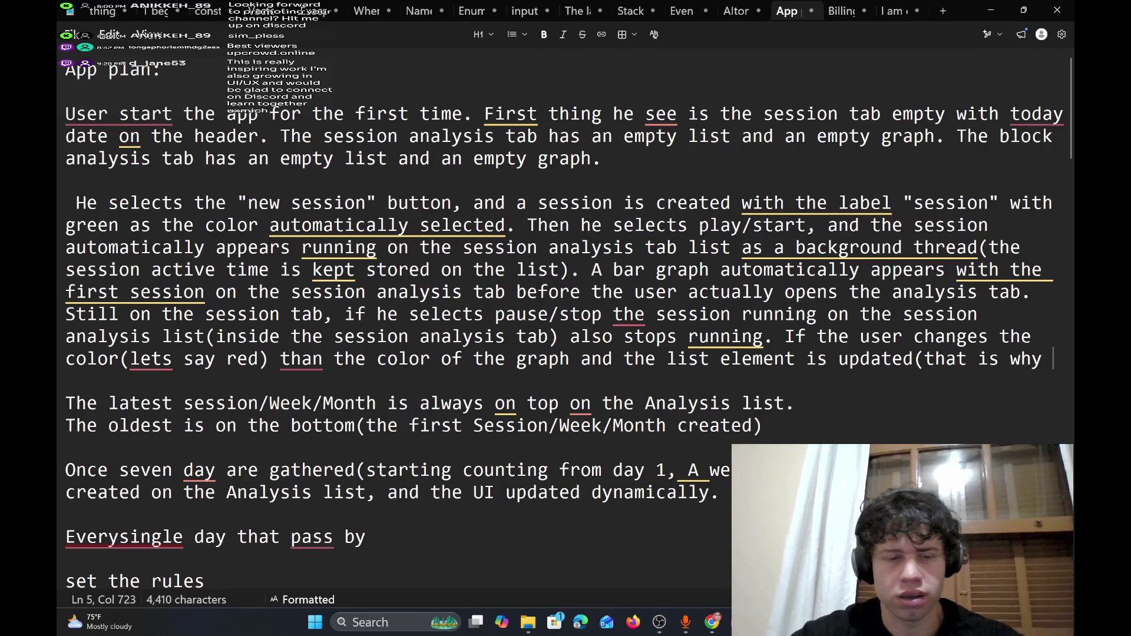
text(, if a sessin )
text(o)
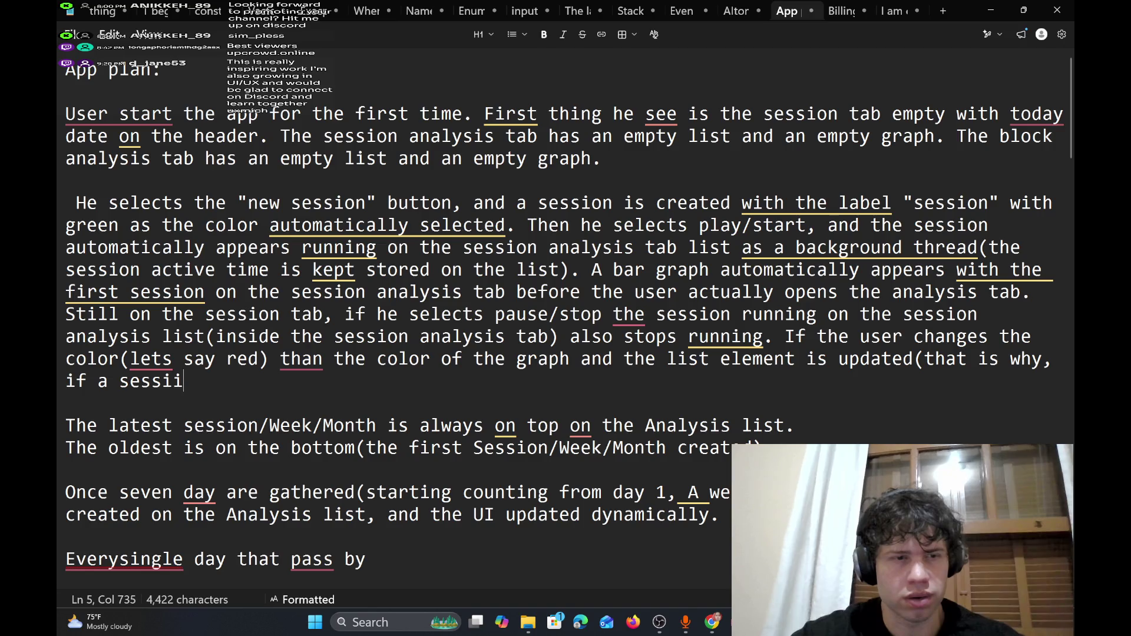
text(n of block l)
key(BackSpace)
text(still belongs to the curee)
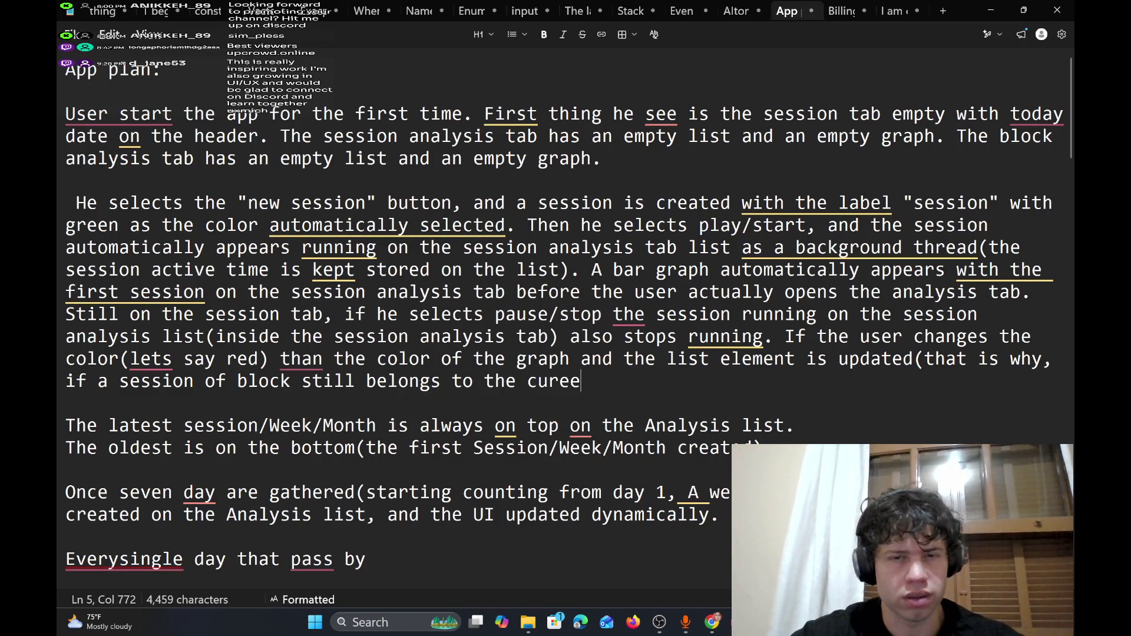
text(rent d)
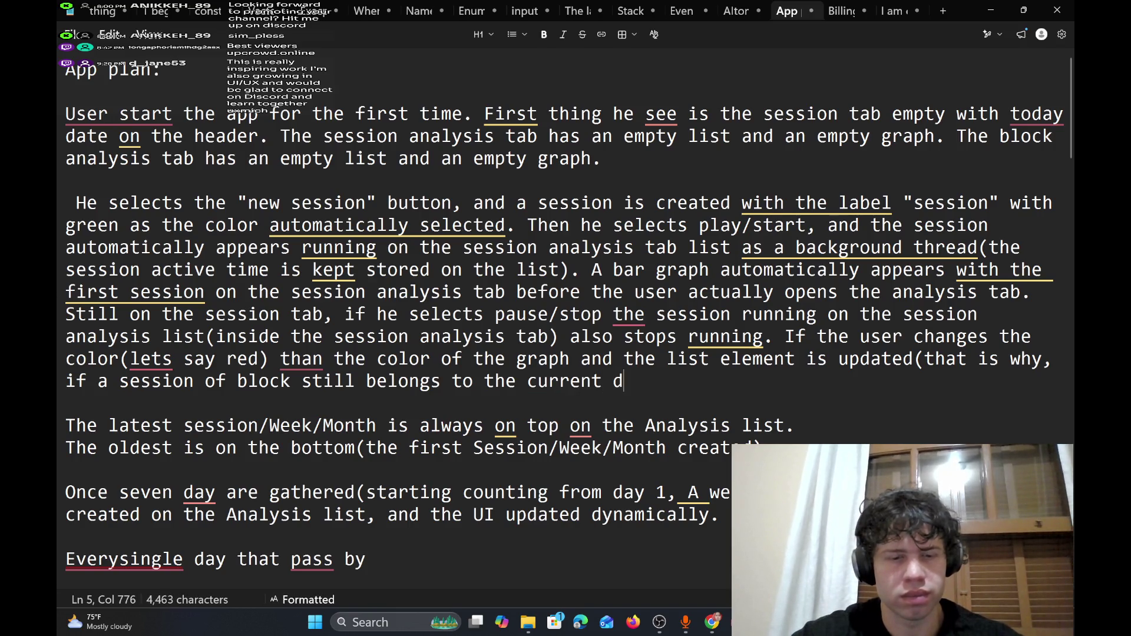
text(ay he can't )
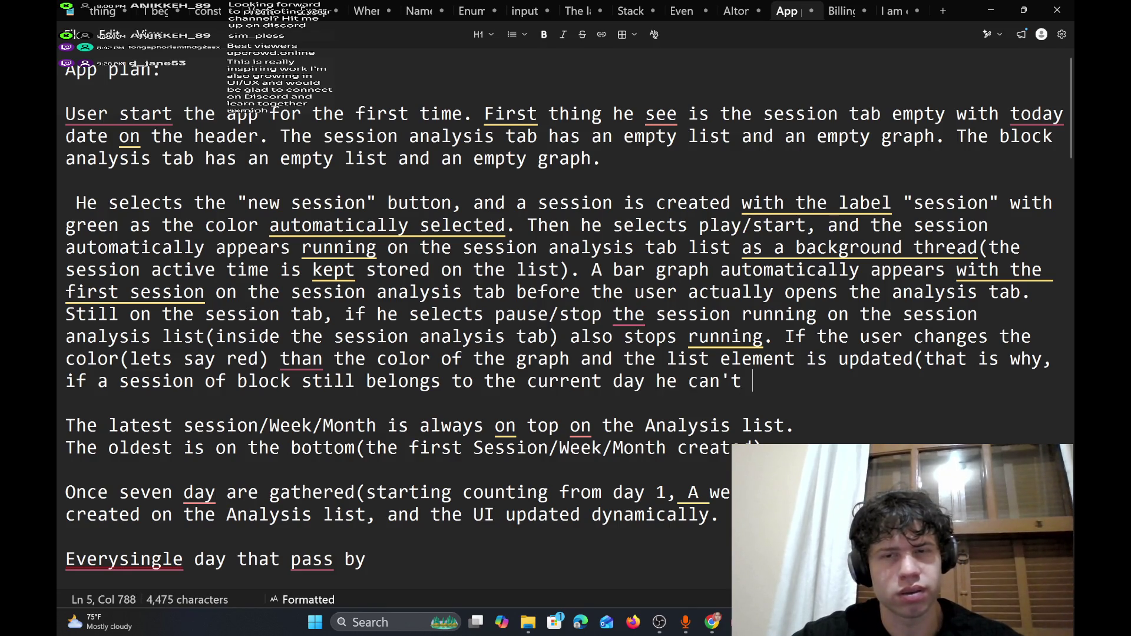
text(be s)
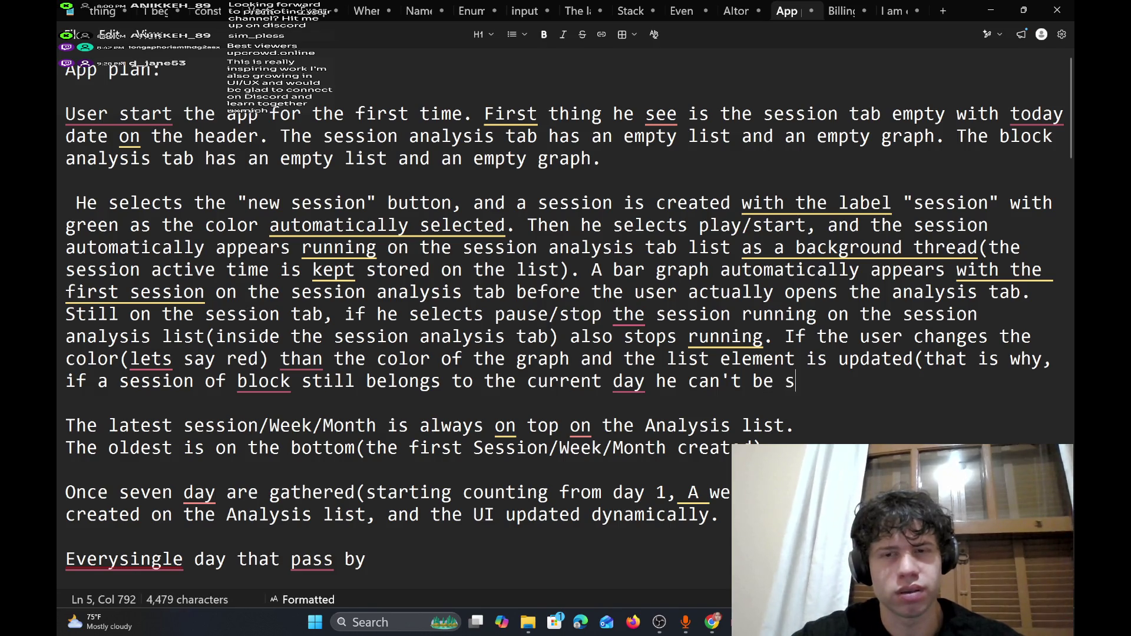
key(BackSpace)
key(BackSpace)
key(BackSpace)
text(be group)
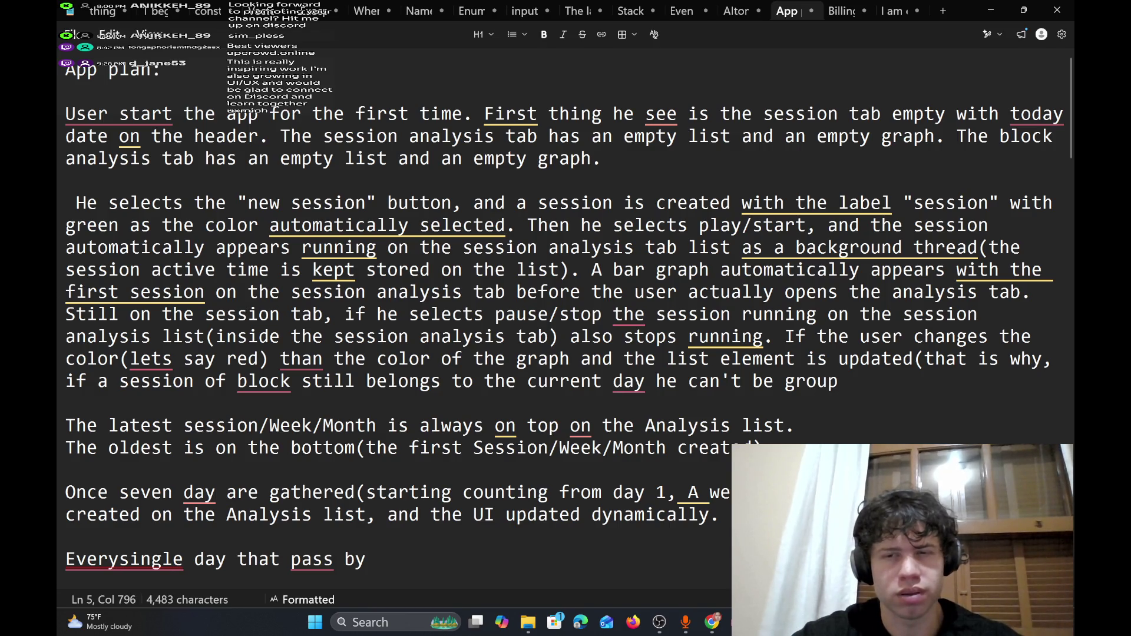
text(ed by any ca)
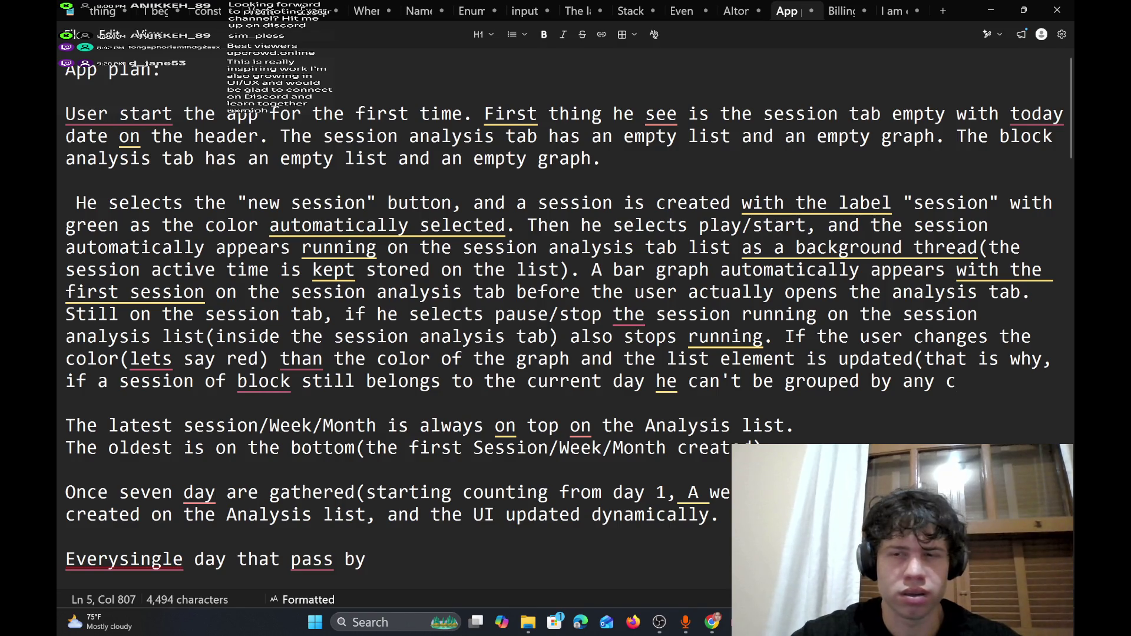
text(tegory )
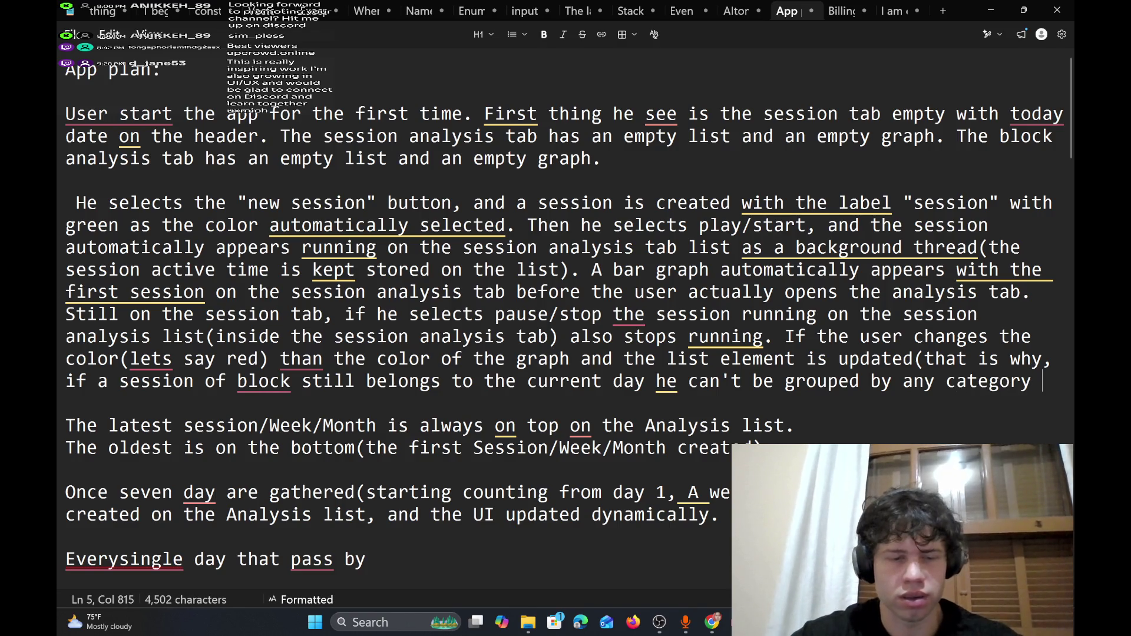
text(ye)
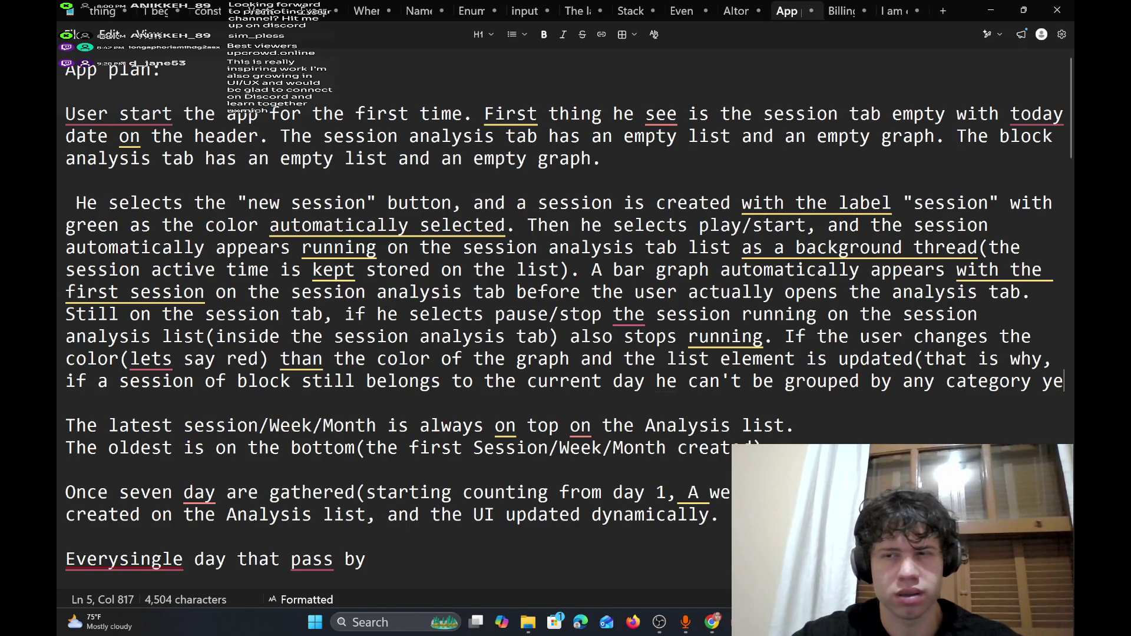
text(t))
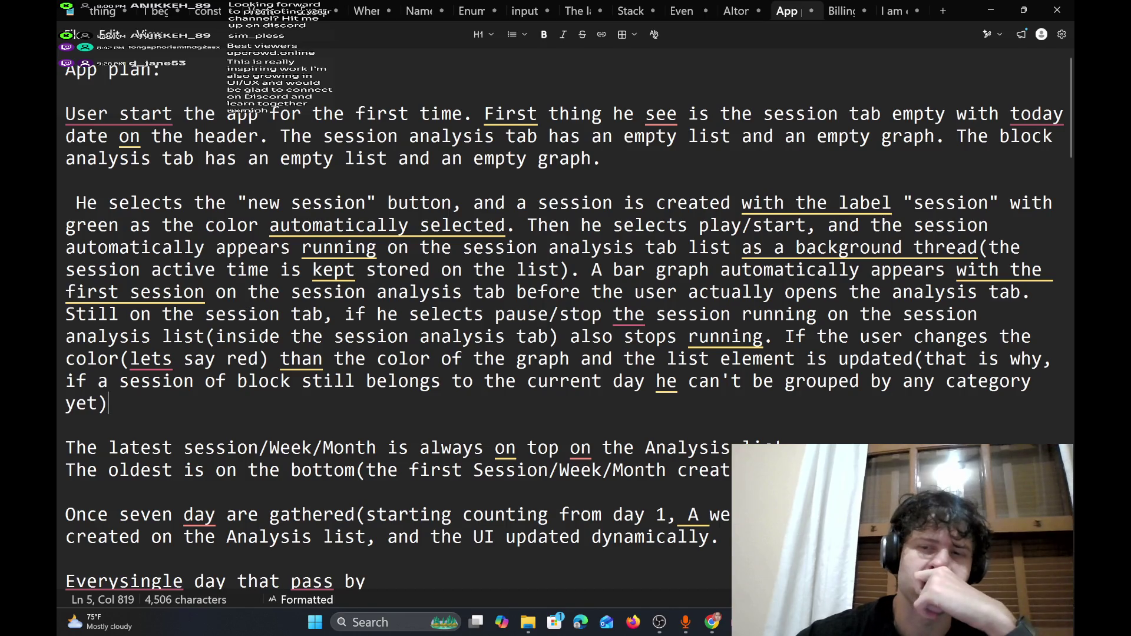
click(538, 382)
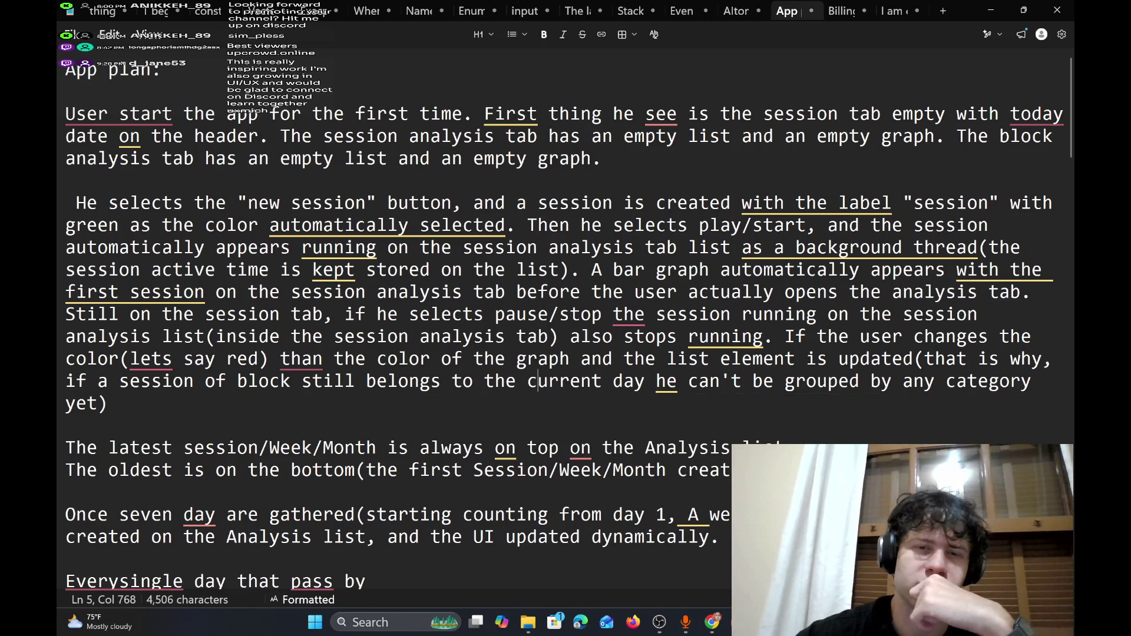
Accept Grammarly fixes: comma after pause/stop, let's for lets, ', then' for than.
click(631, 352)
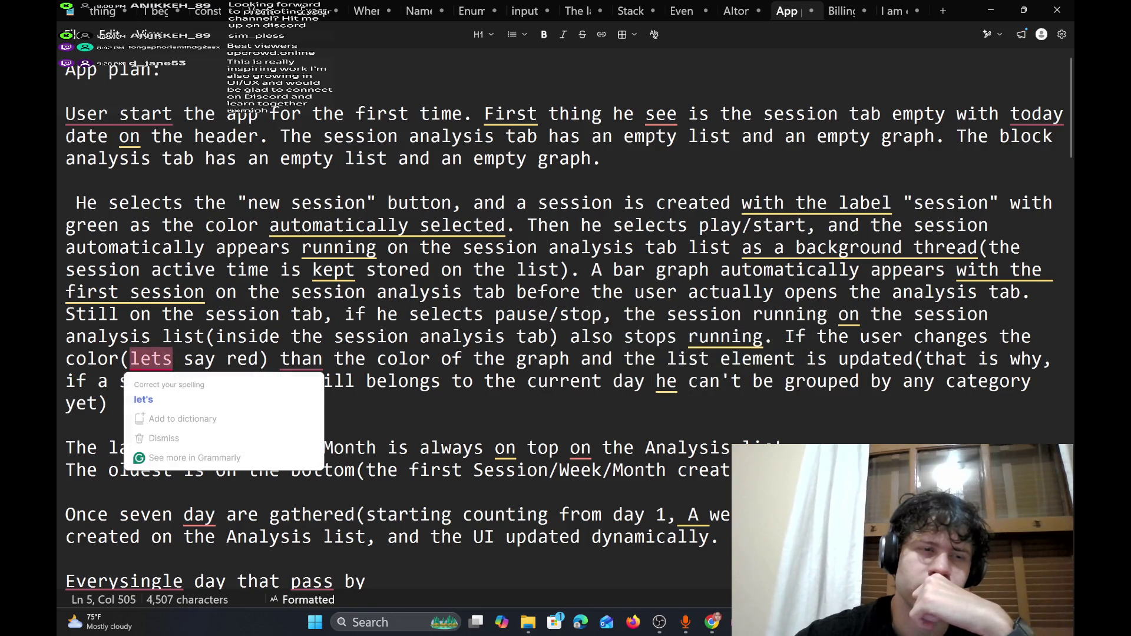
click(168, 389)
click(311, 359)
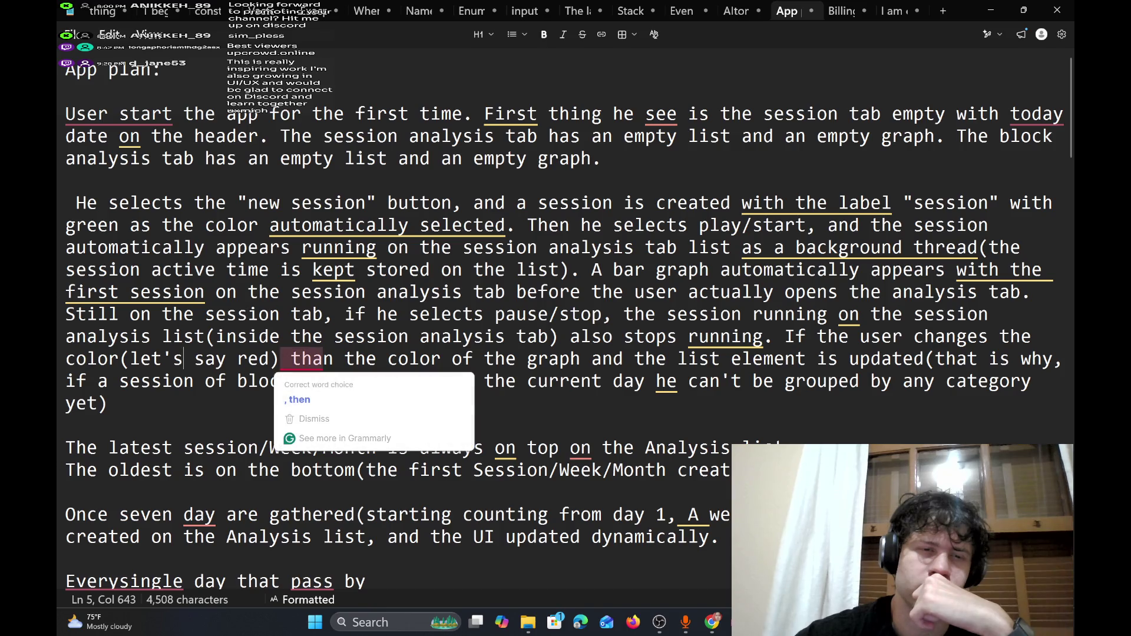
click(310, 393)
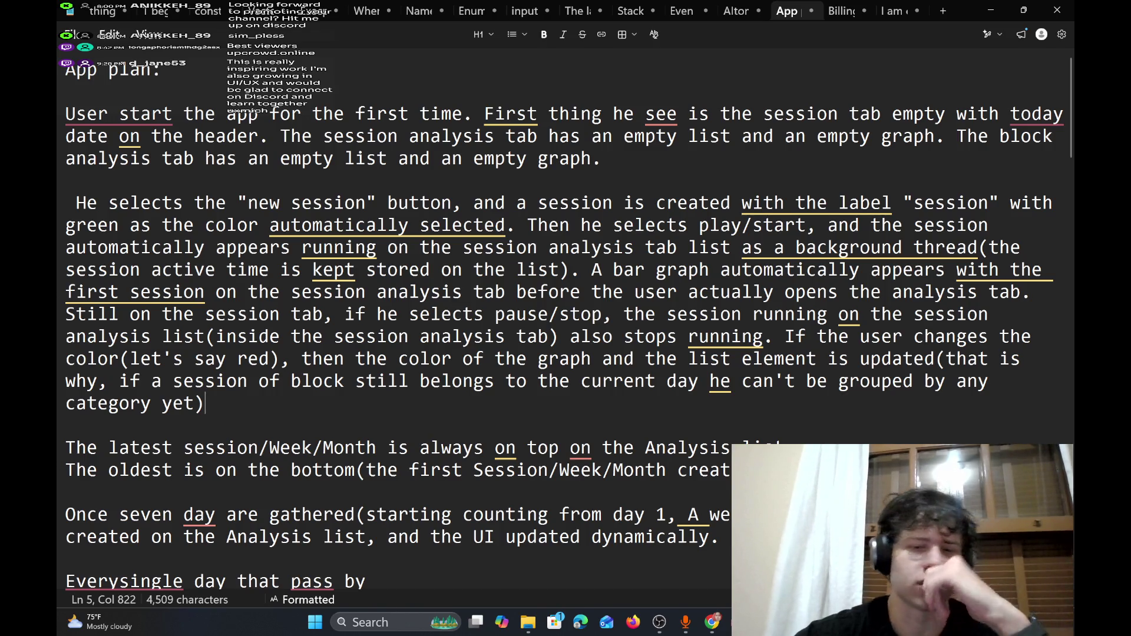
text(.)
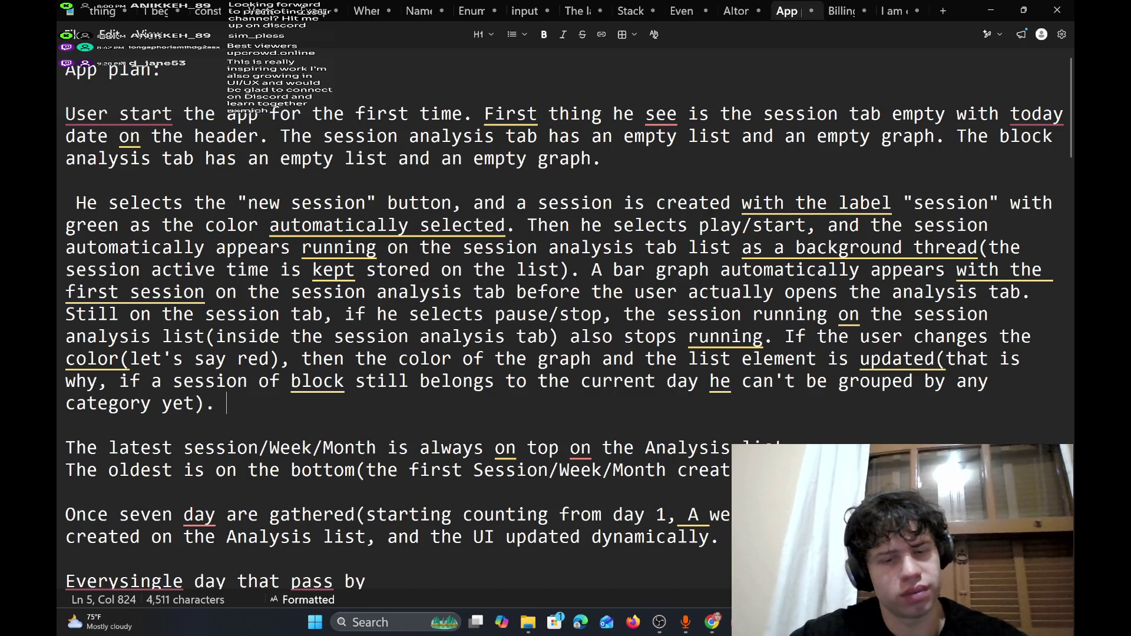
text( Now if )
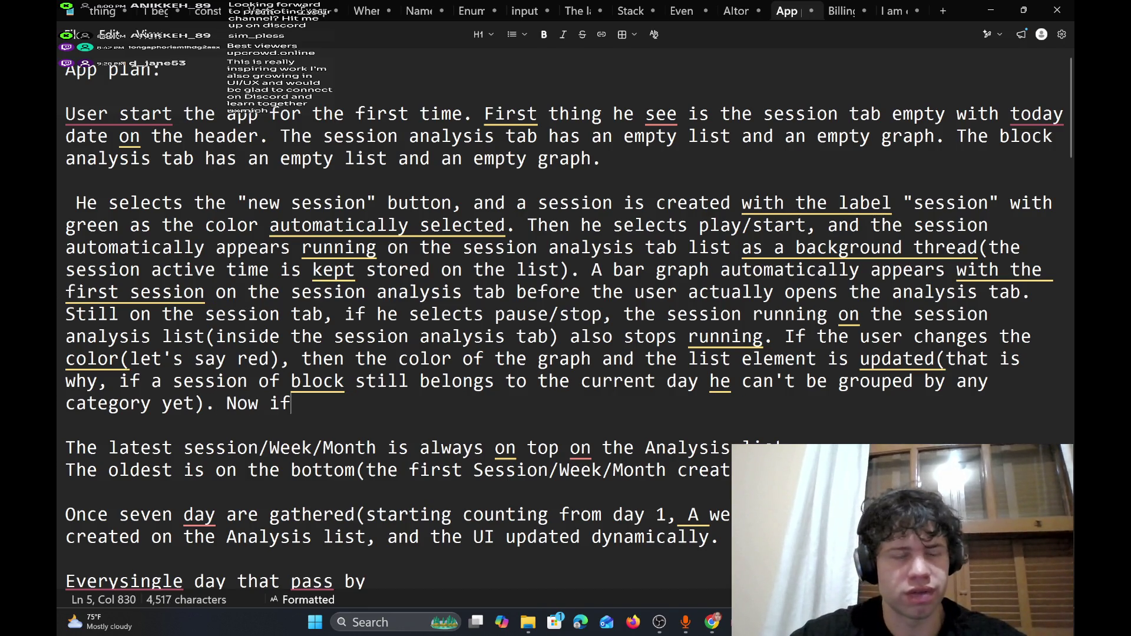
text(A ses)
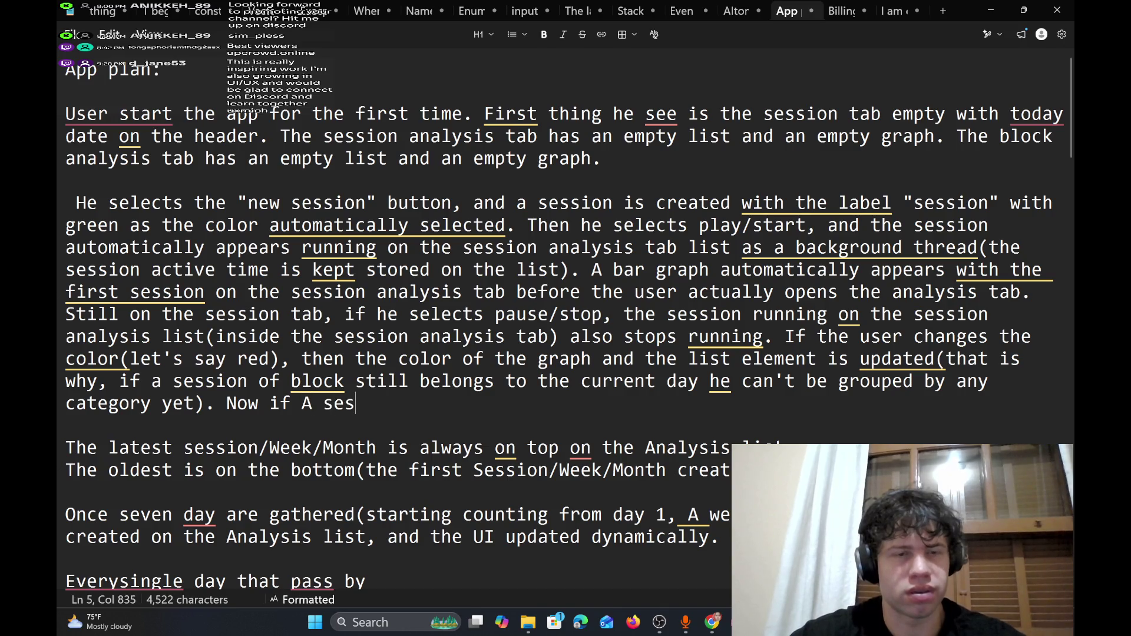
text(sion is)
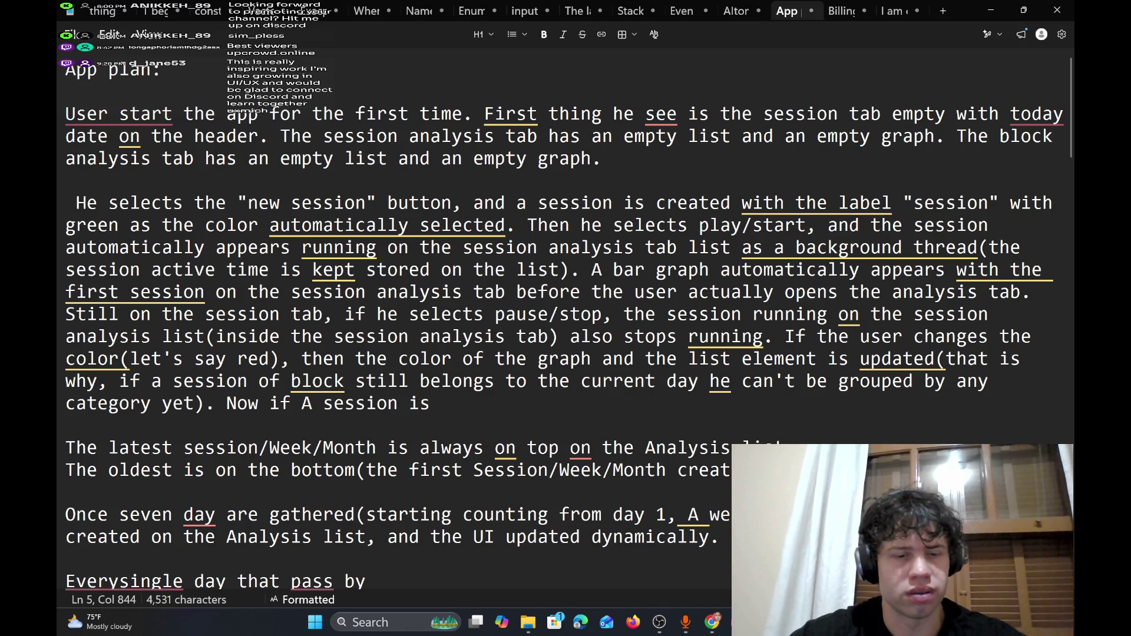
text( running on th)
key(BackSpace)
key(BackSpace)
key(BackSpace)
key(BackSpace)
key(BackSpace)
key(BackSpace)
key(BackSpace)
key(BackSpace)
key(BackSpace)
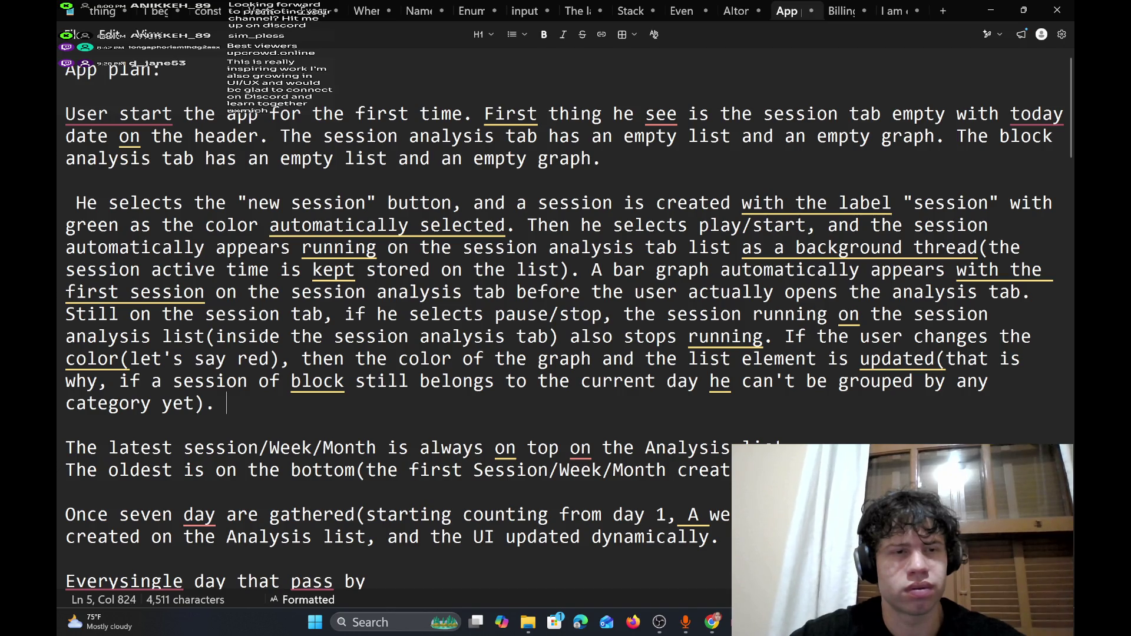
text(if a session is running on the backgroun)
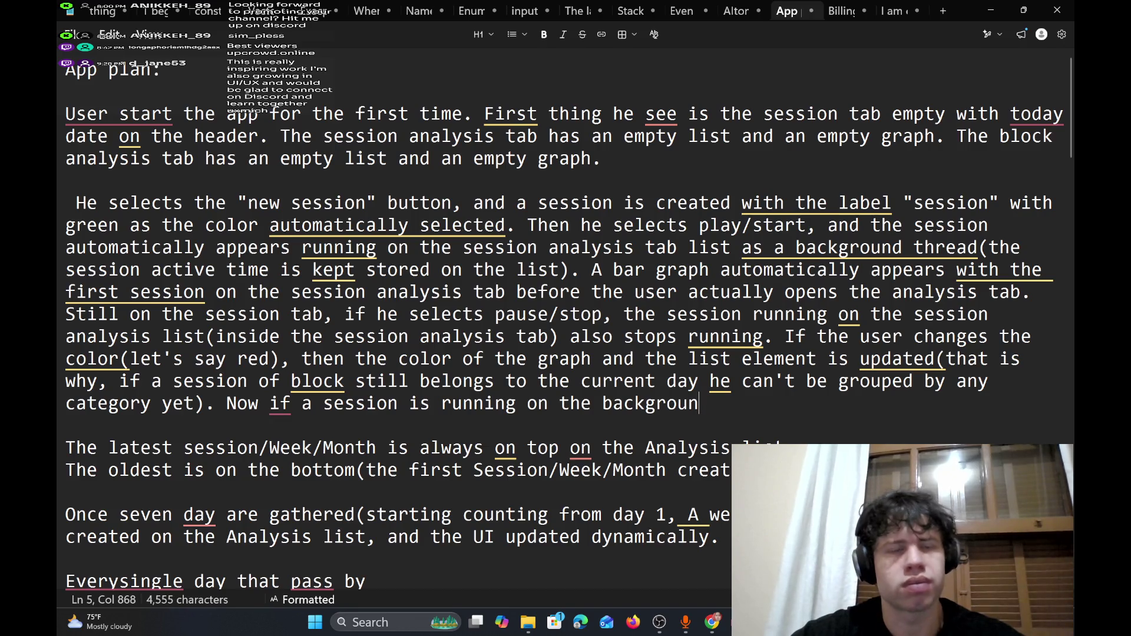
key(BackSpace)
key(BackSpace)
key(BackSpace)
key(BackSpace)
key(BackSpace)
key(BackSpace)
key(BackSpace)
key(BackSpace)
key(BackSpace)
key(BackSpace)
key(BackSpace)
key(BackSpace)
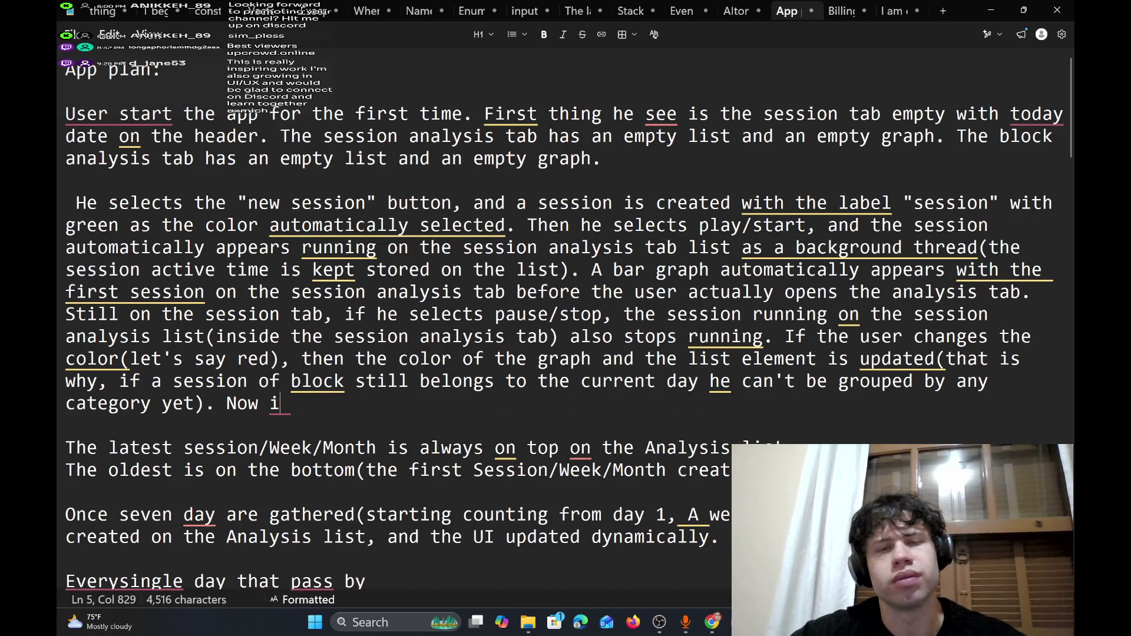
key(BackSpace)
key(BackSpace)
key(BackSpace)
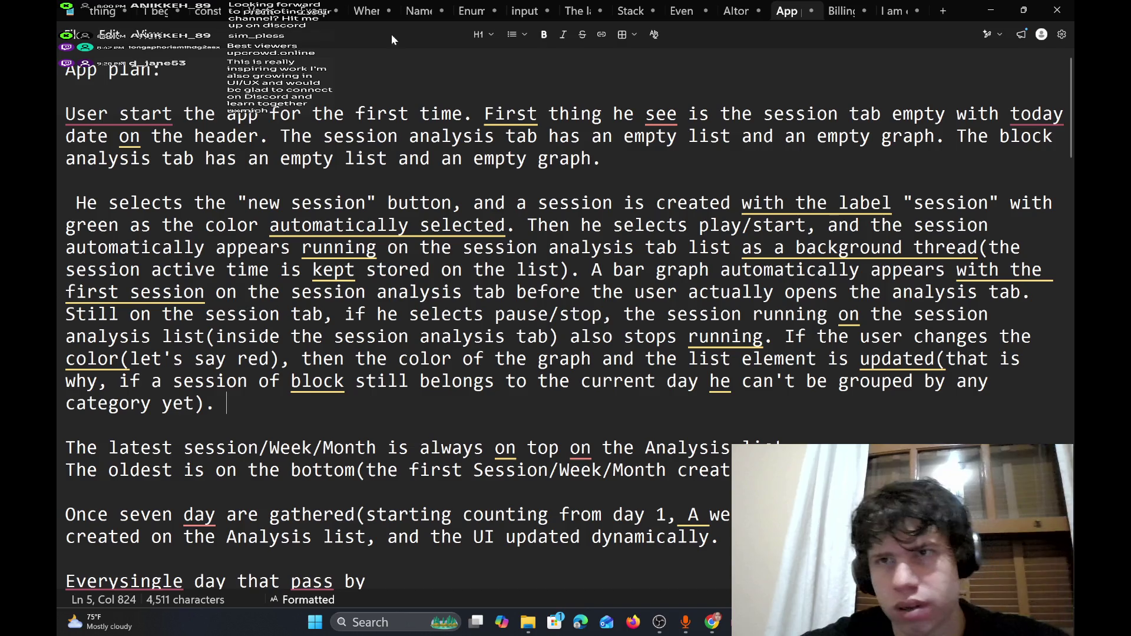
click(888, 11)
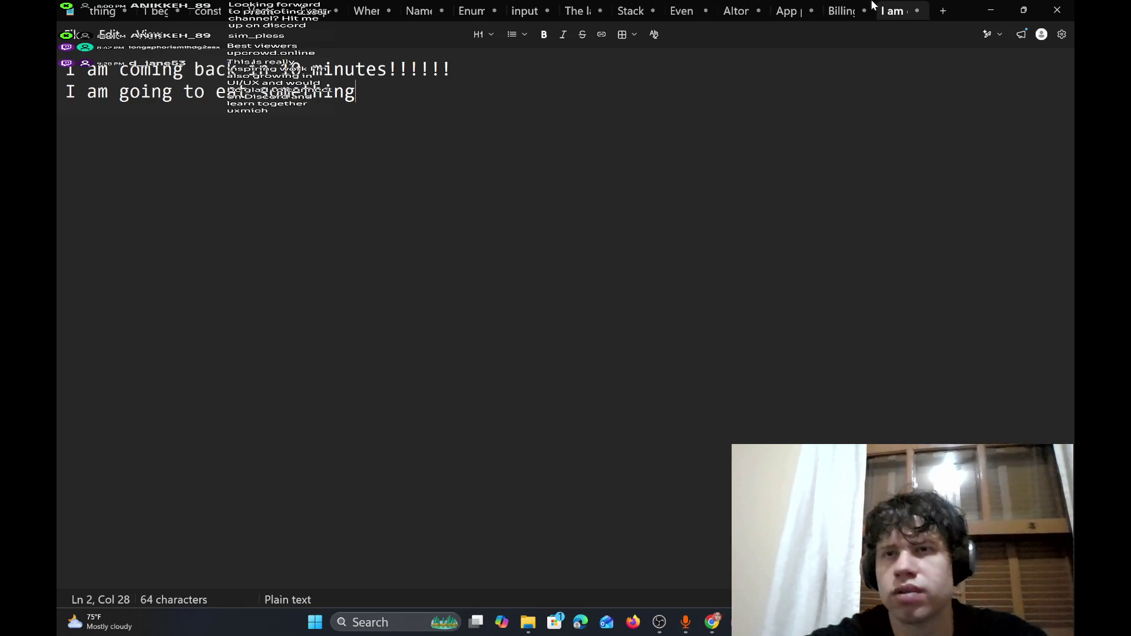
Restore the break-notice Notepad window down to a small window over Figma.
mouse_move(957, 14)
mouse_down()
mouse_move(881, 191)
mouse_move(685, 197)
mouse_up()
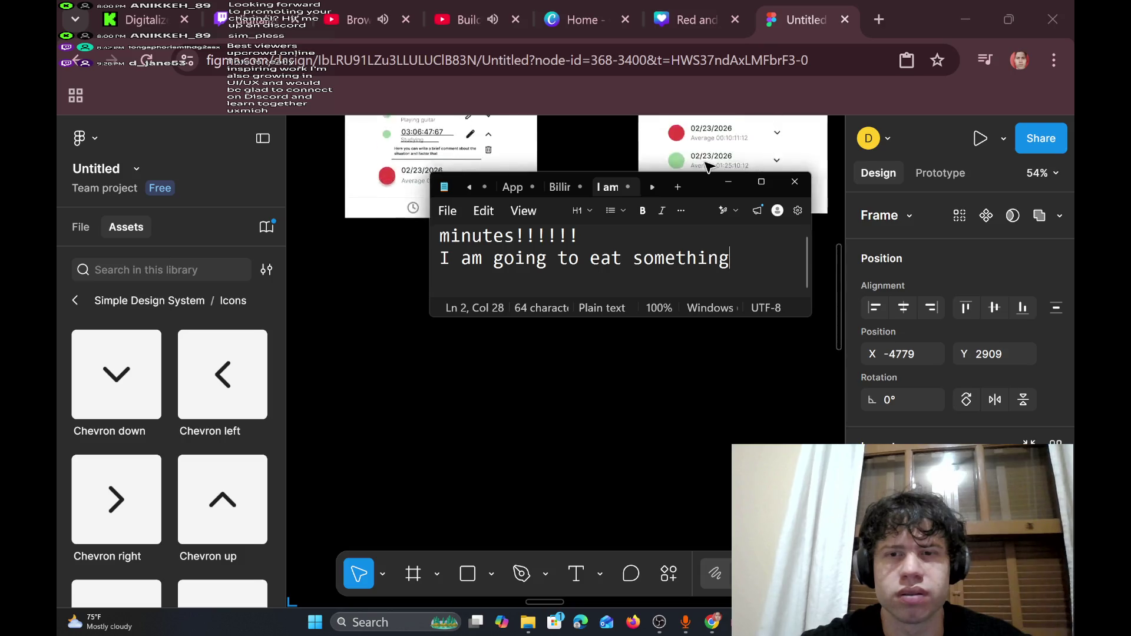
scroll(707, 166, up, 1)
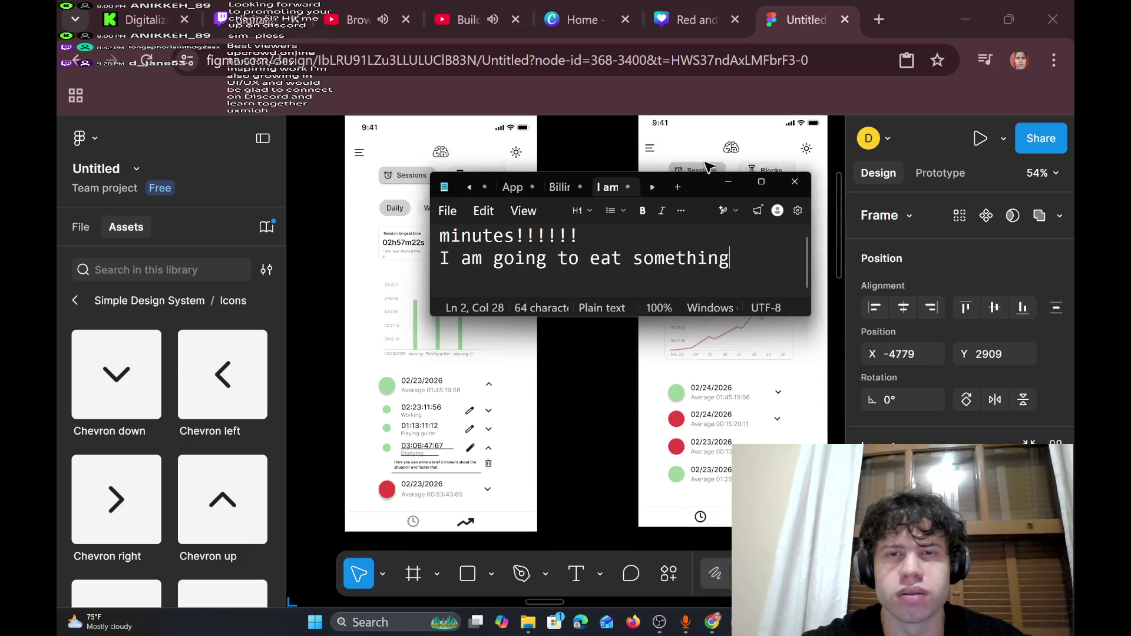
Move the break-note window below the row of session-timer mockup frames.
mouse_move(703, 188)
mouse_down()
mouse_move(681, 136)
mouse_move(660, 214)
mouse_up()
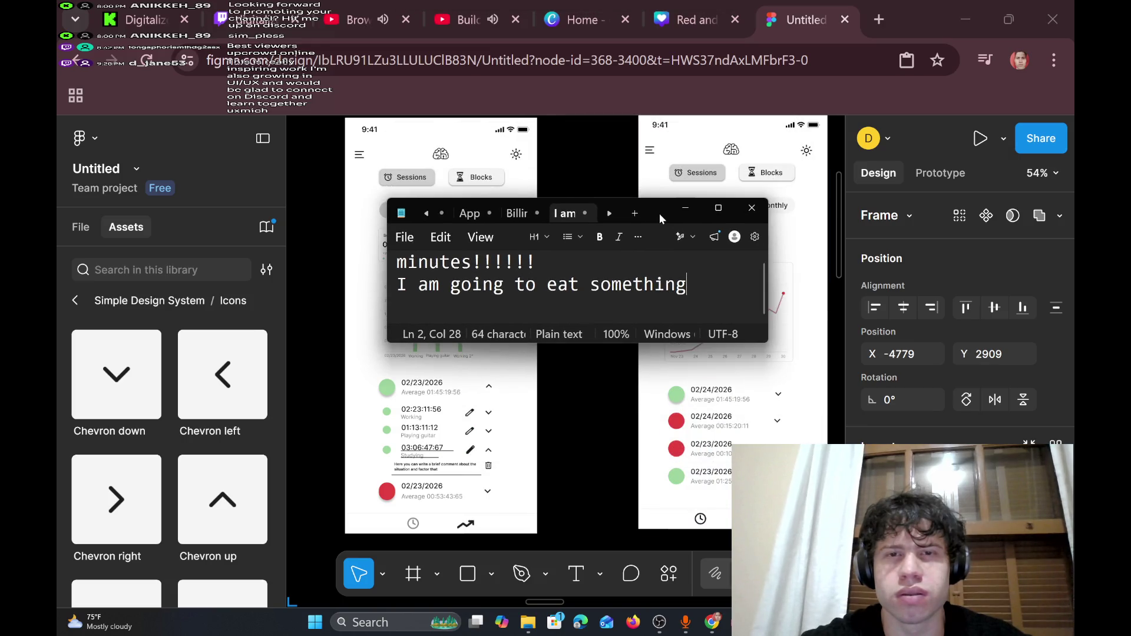
scroll(583, 142, down, 2)
scroll(588, 147, down, 2)
drag(658, 213, 660, 446)
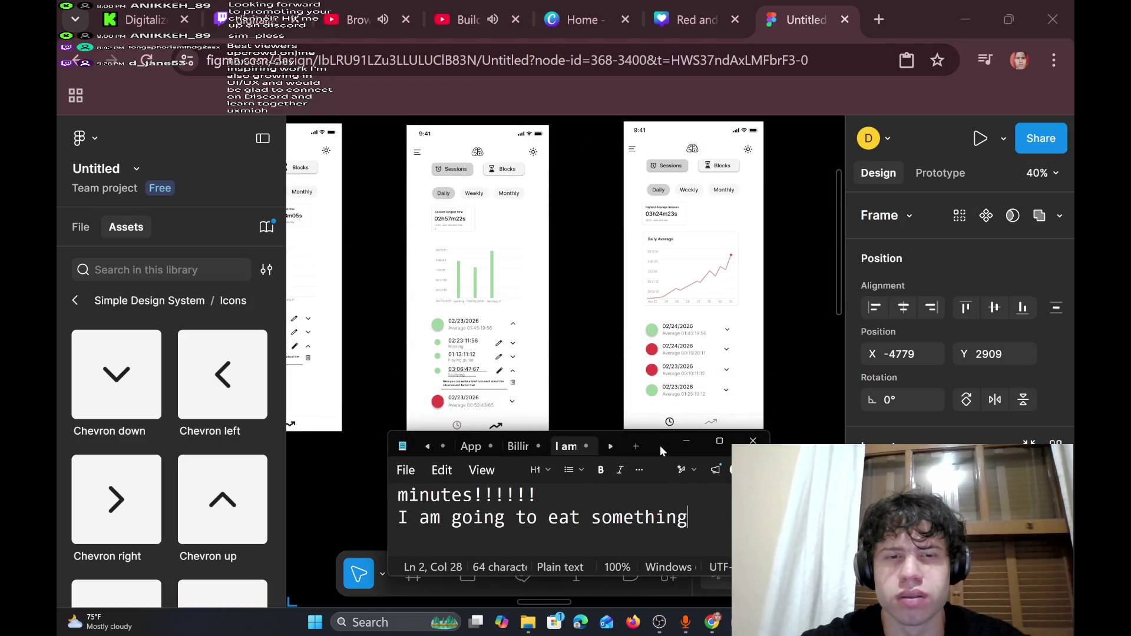
scroll(597, 331, down, 1)
scroll(596, 331, down, 2)
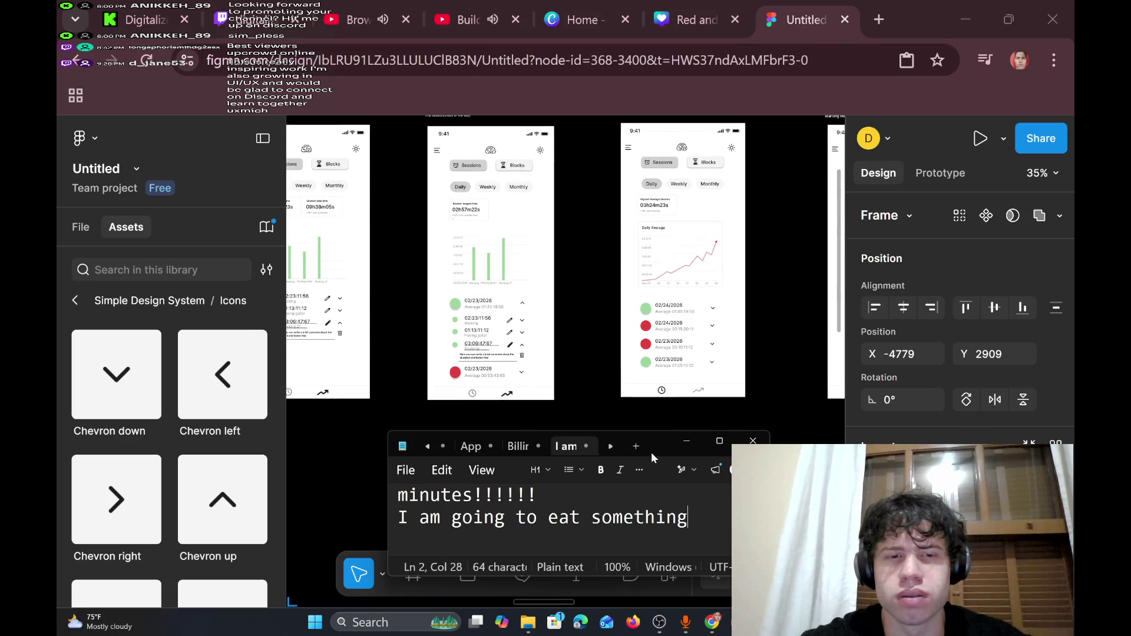
drag(652, 452, 650, 438)
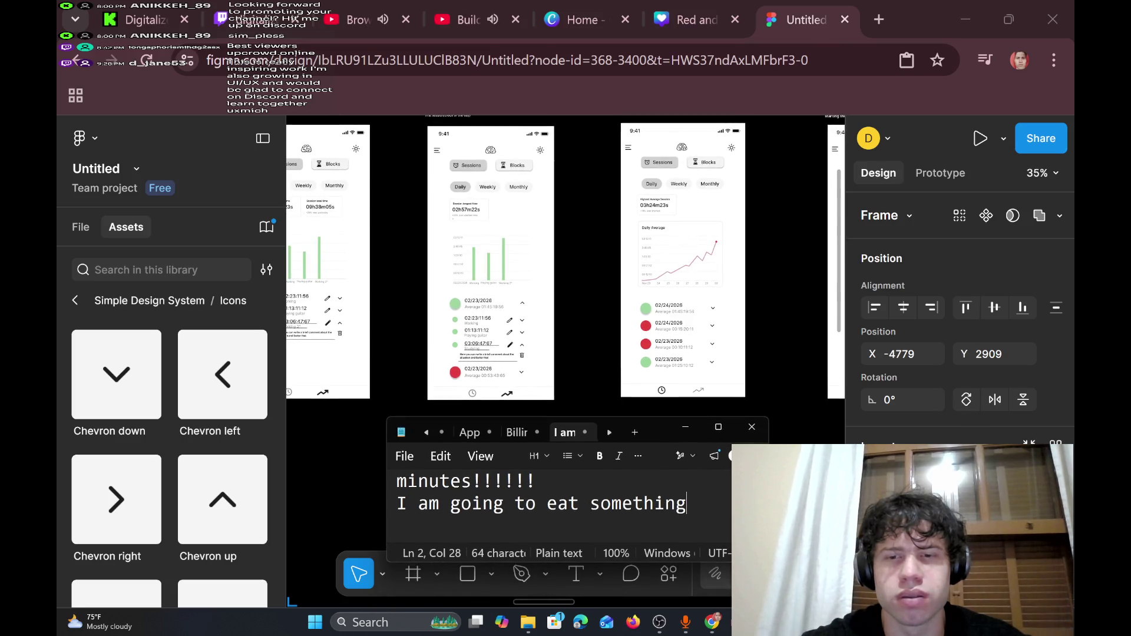
scroll(541, 504, up, 1)
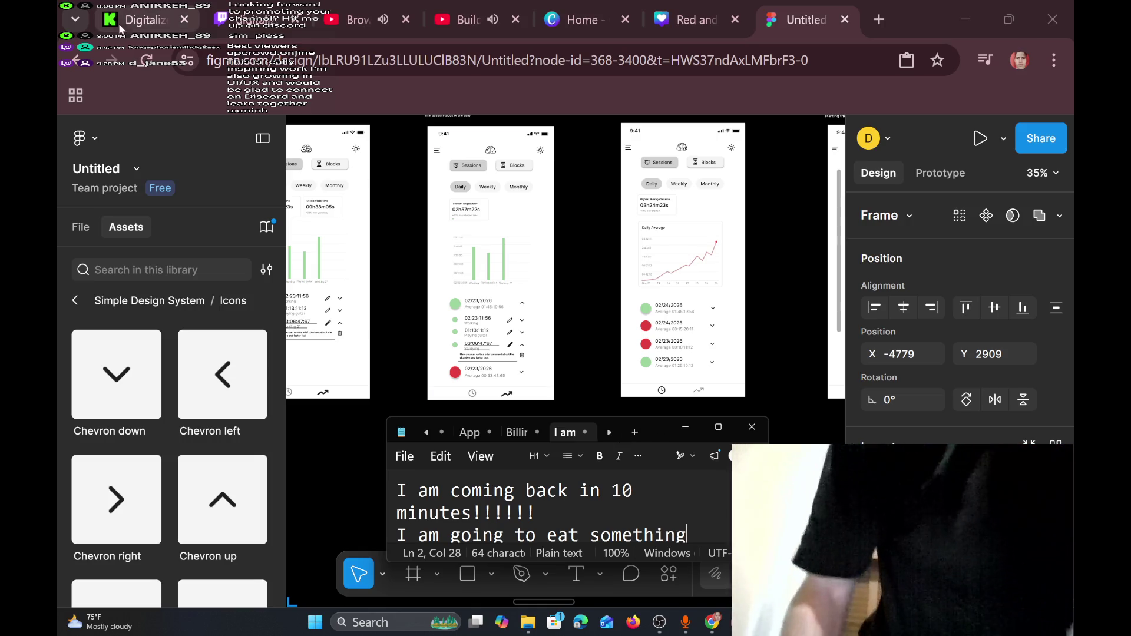
mouse_move(141, 19)
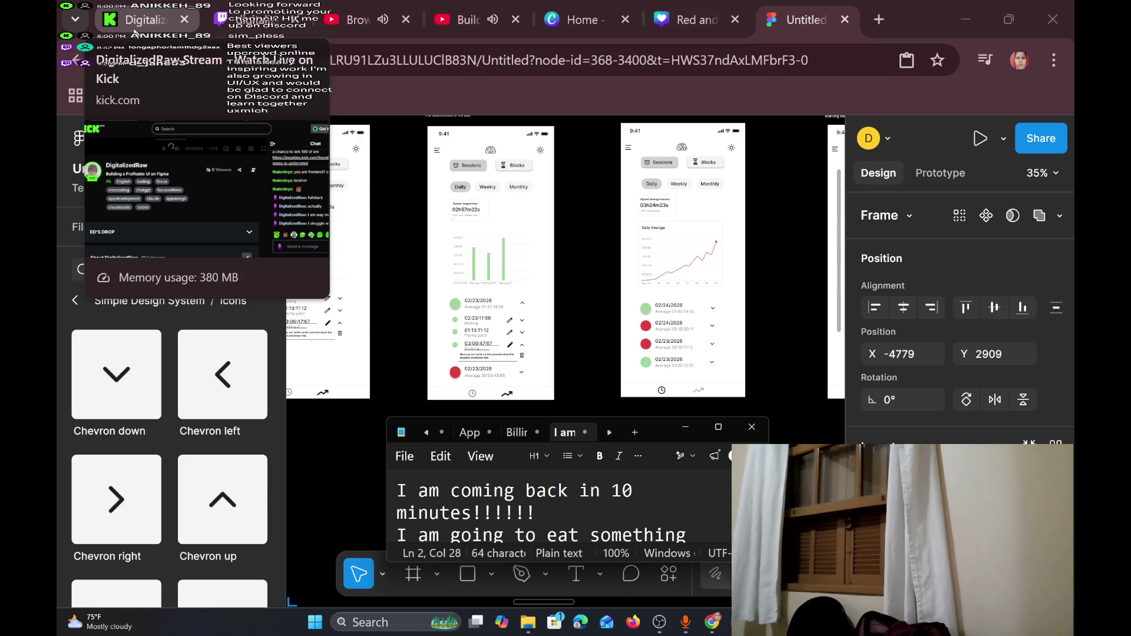
key(XF86AudioLowerVolume)
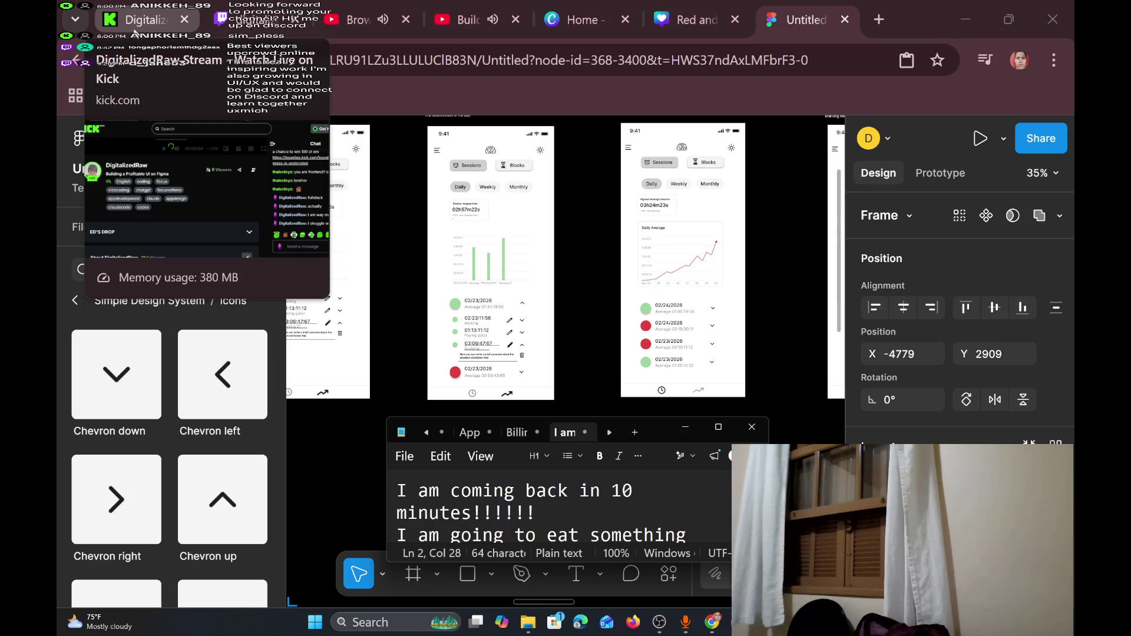
key(XF86AudioLowerVolume)
key(XF86AudioLowerVolume)
key(XF86AudioLowerVolume)
key(XF86AudioLowerVolume)
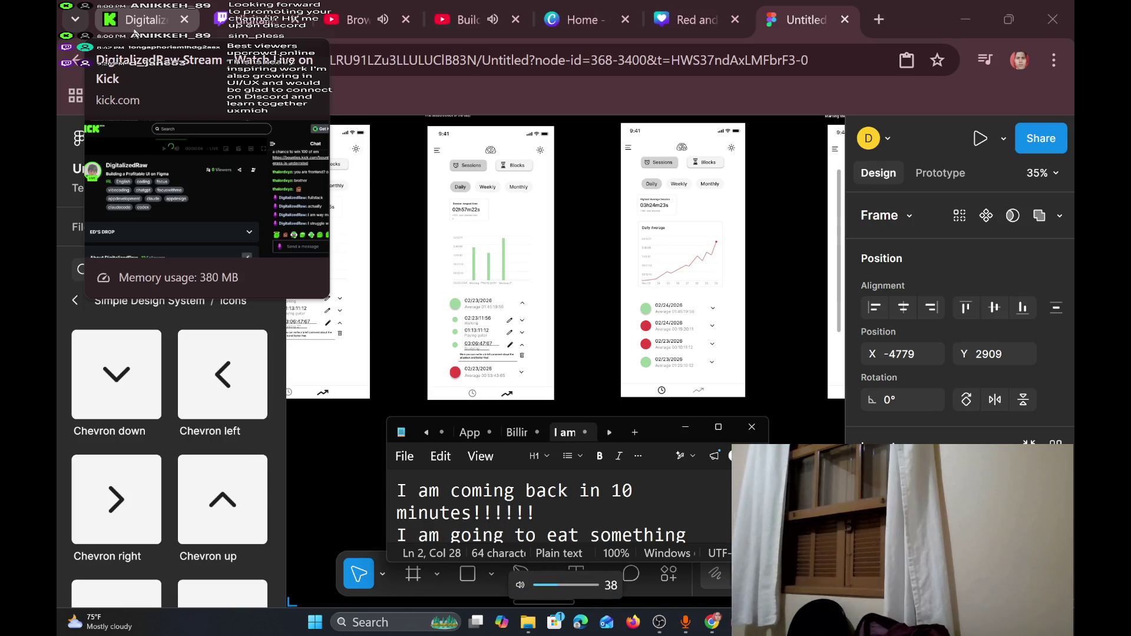